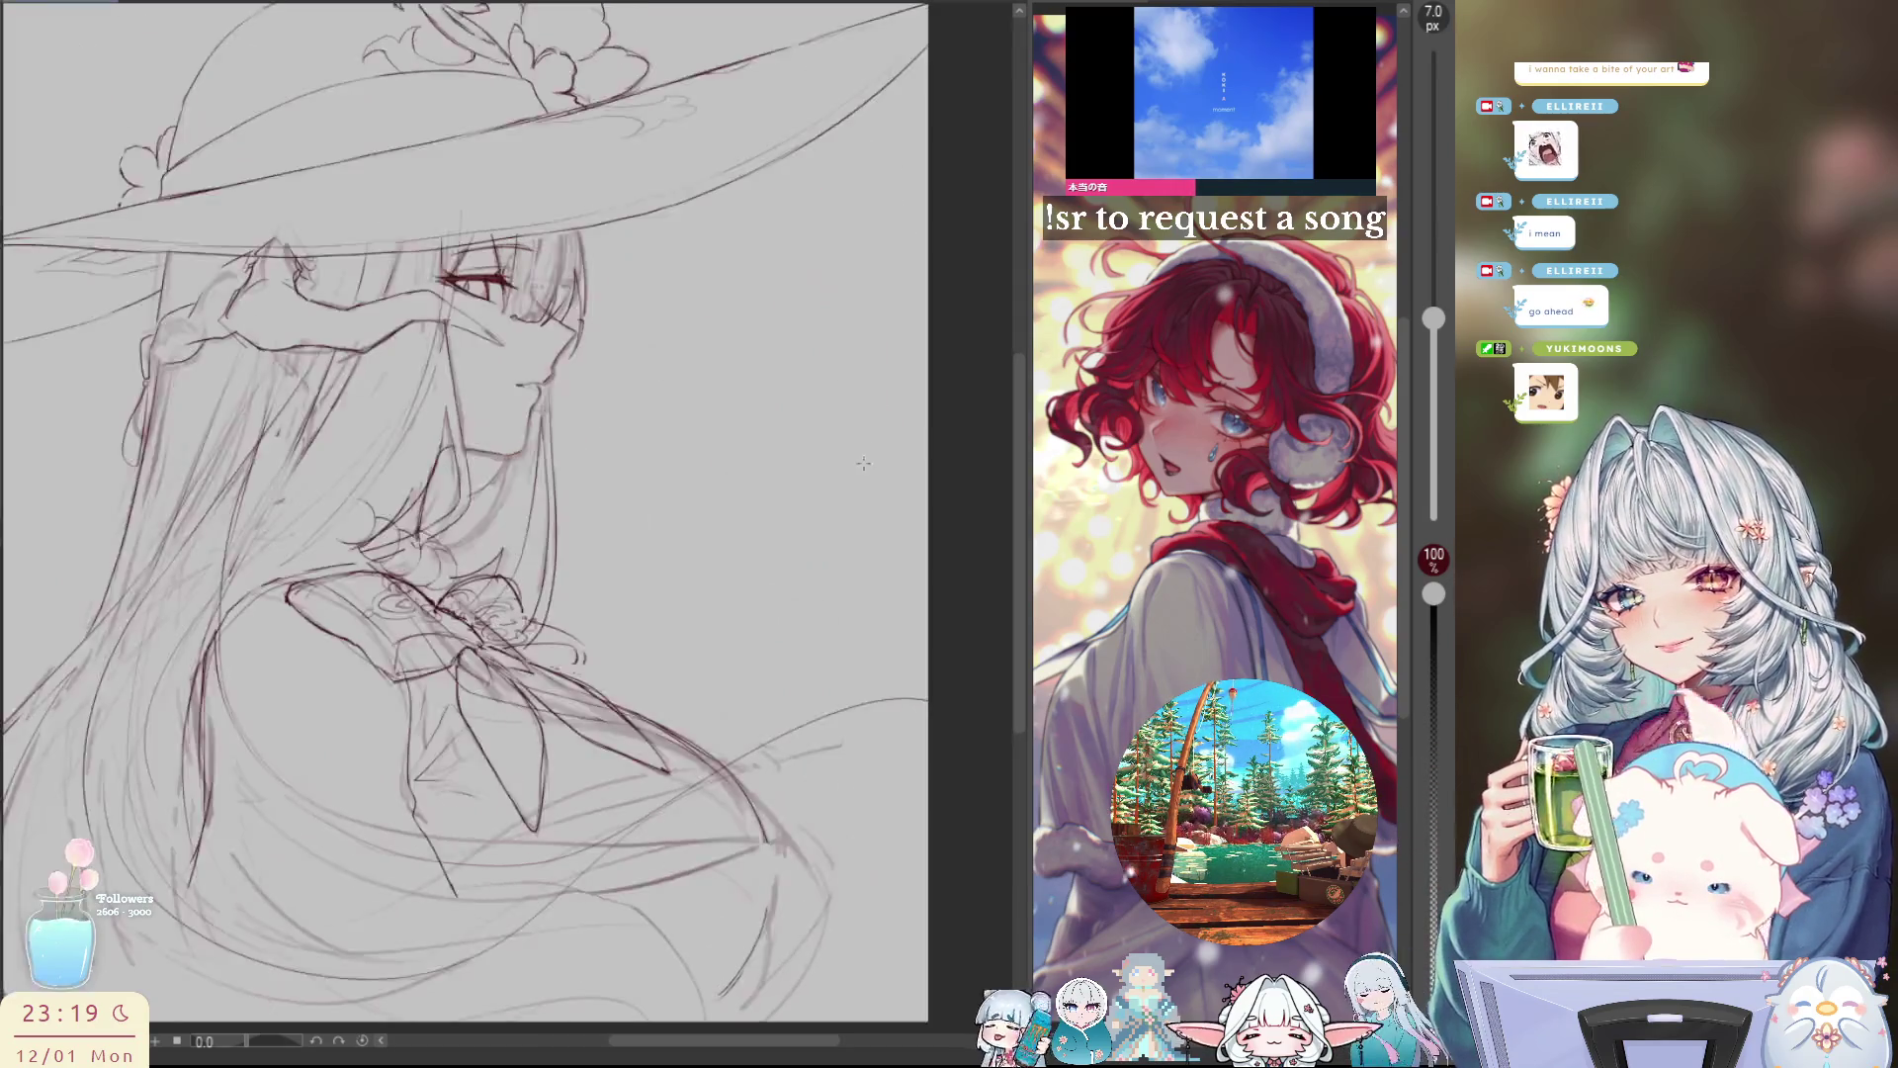
# Step: Flip the canvas view horizontally three times, repositioning the sketch to compare its proportions mirrored
pyautogui.press('h')
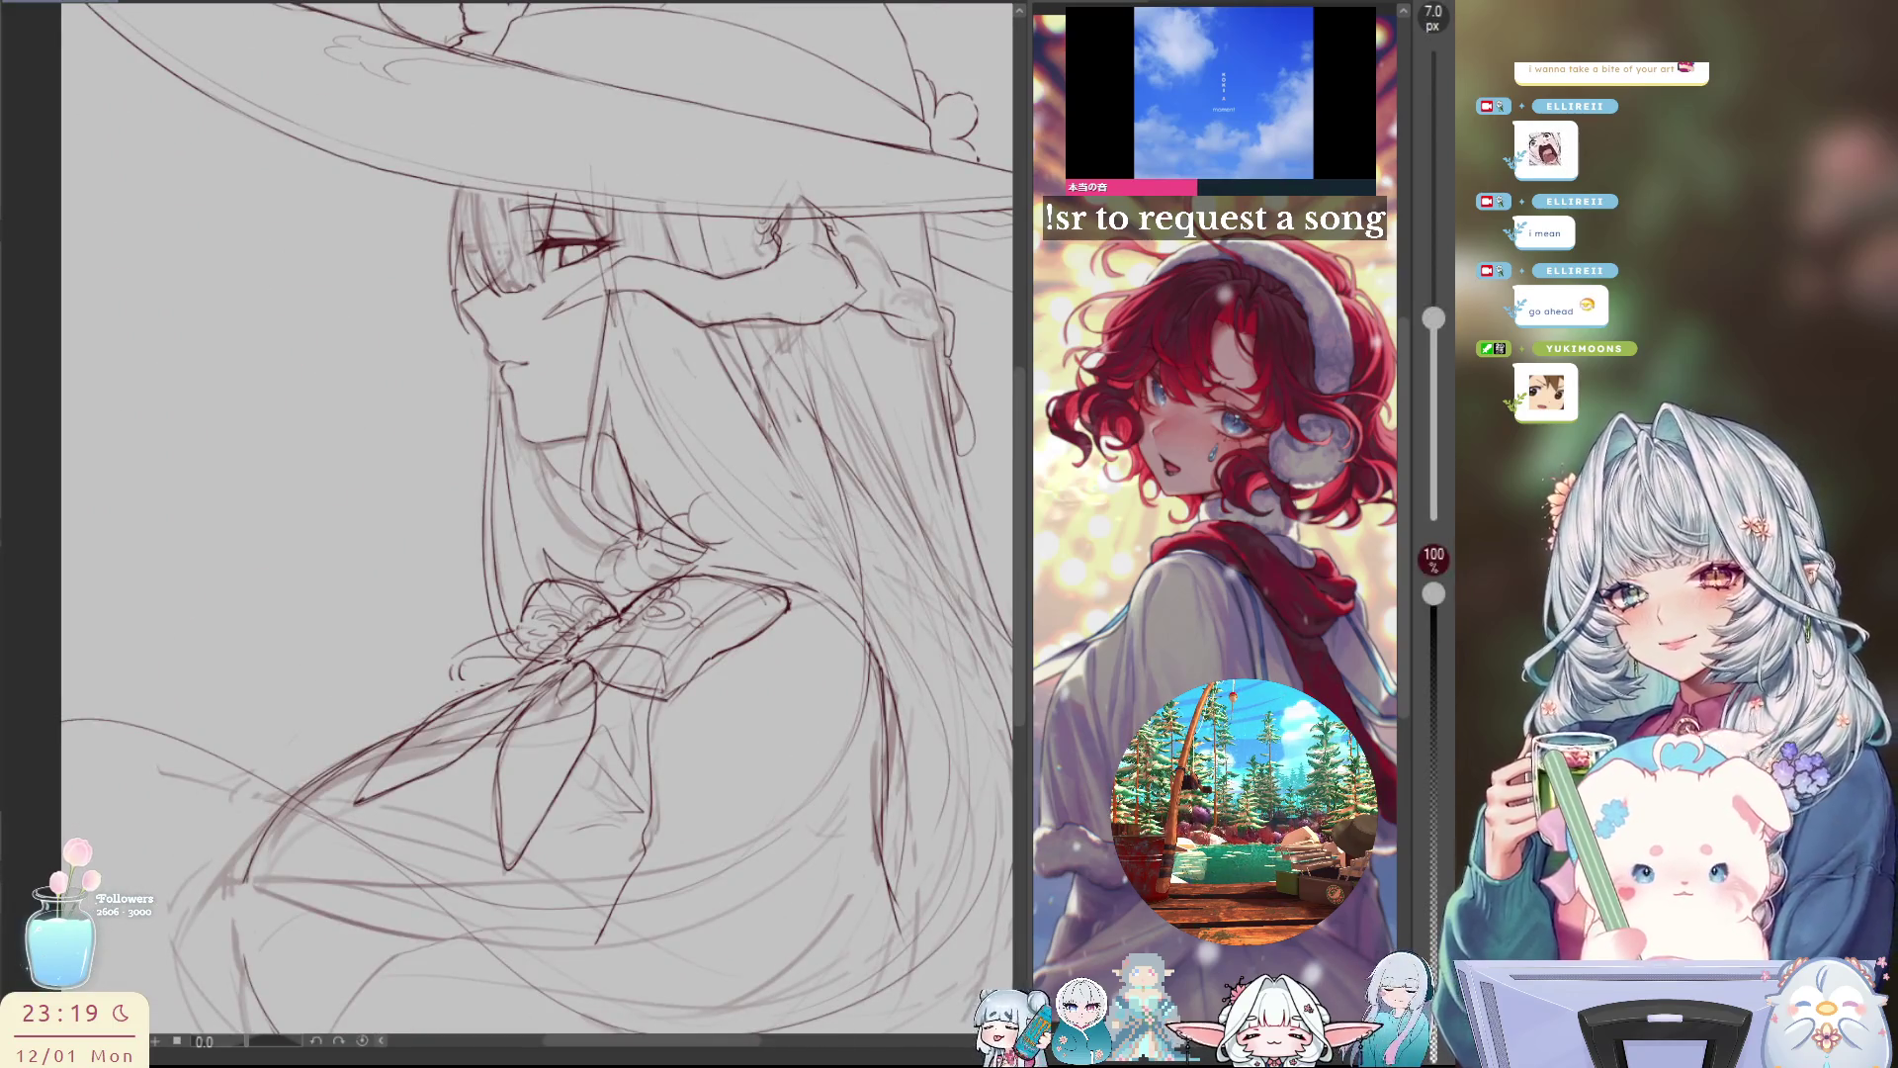
pyautogui.scroll(-2, 534, 494)
pyautogui.moveTo(793, 504); pyautogui.dragTo(778, 531)
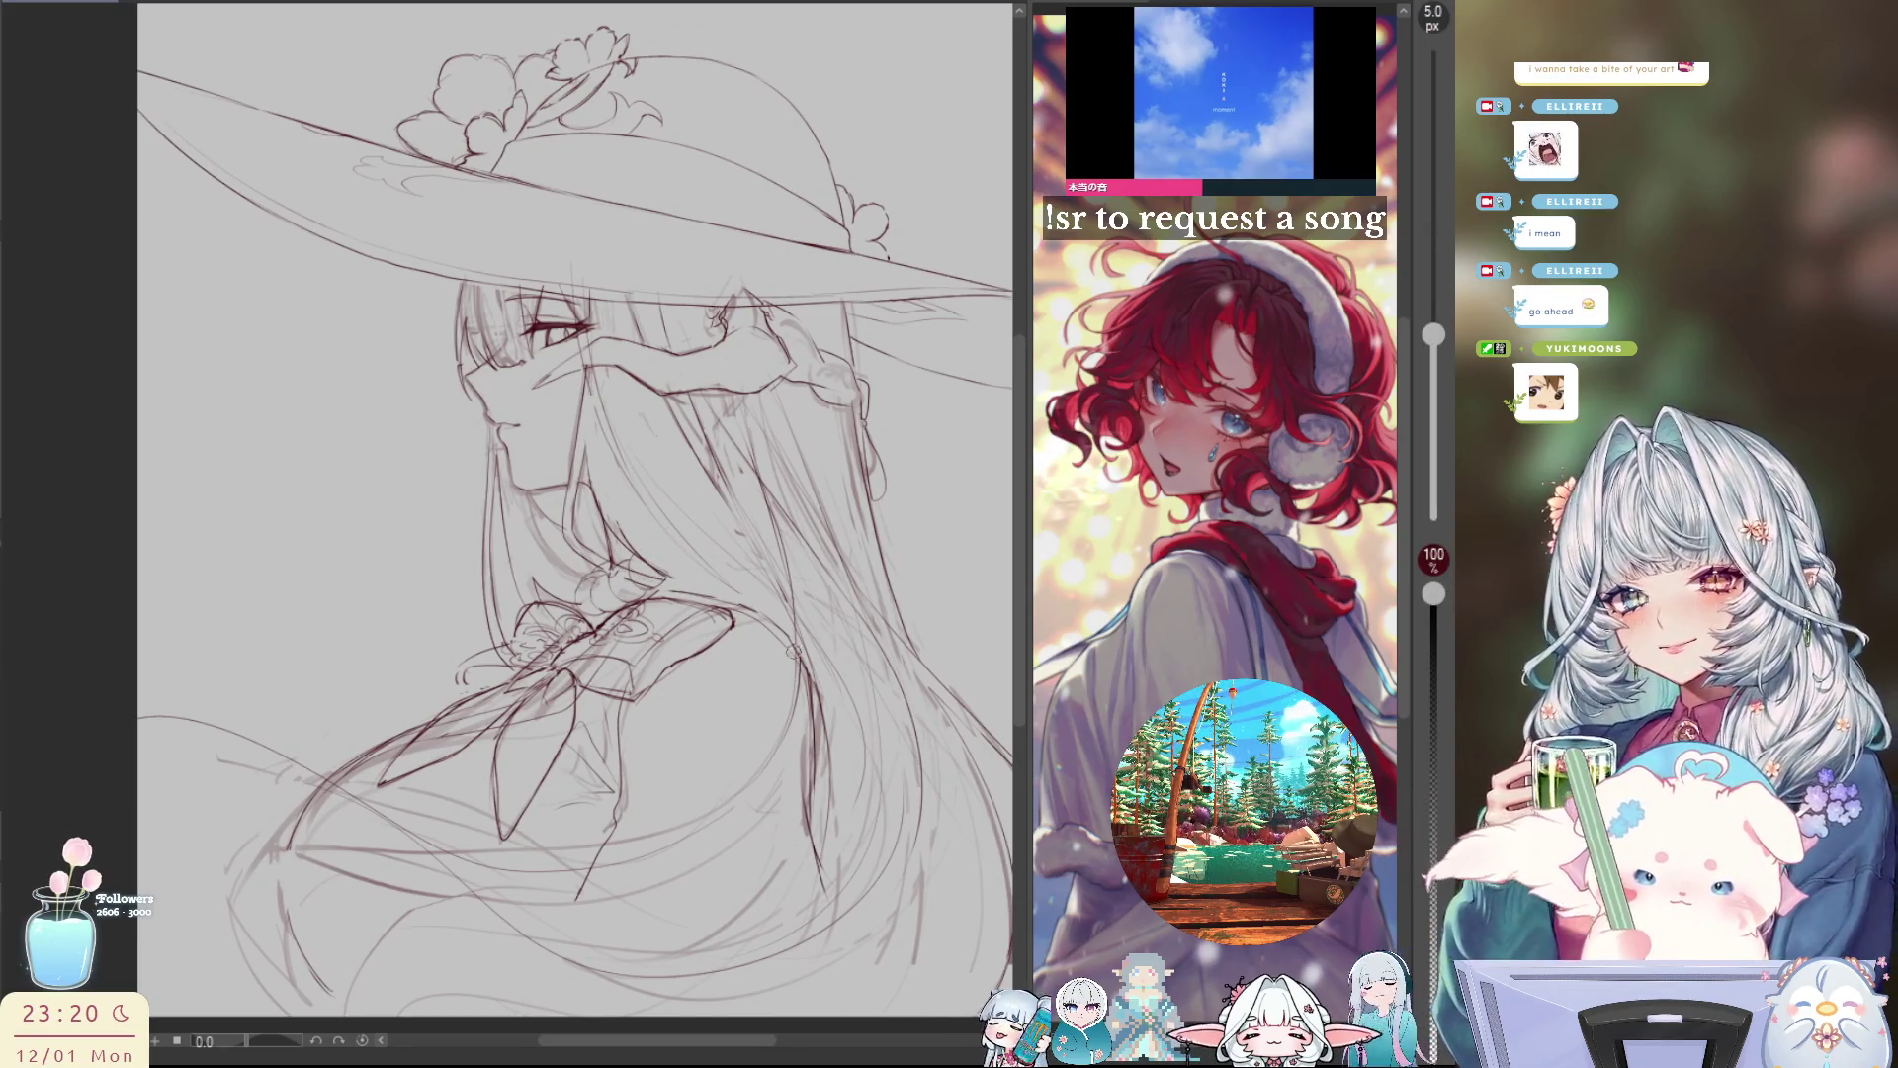
pyautogui.press('h')
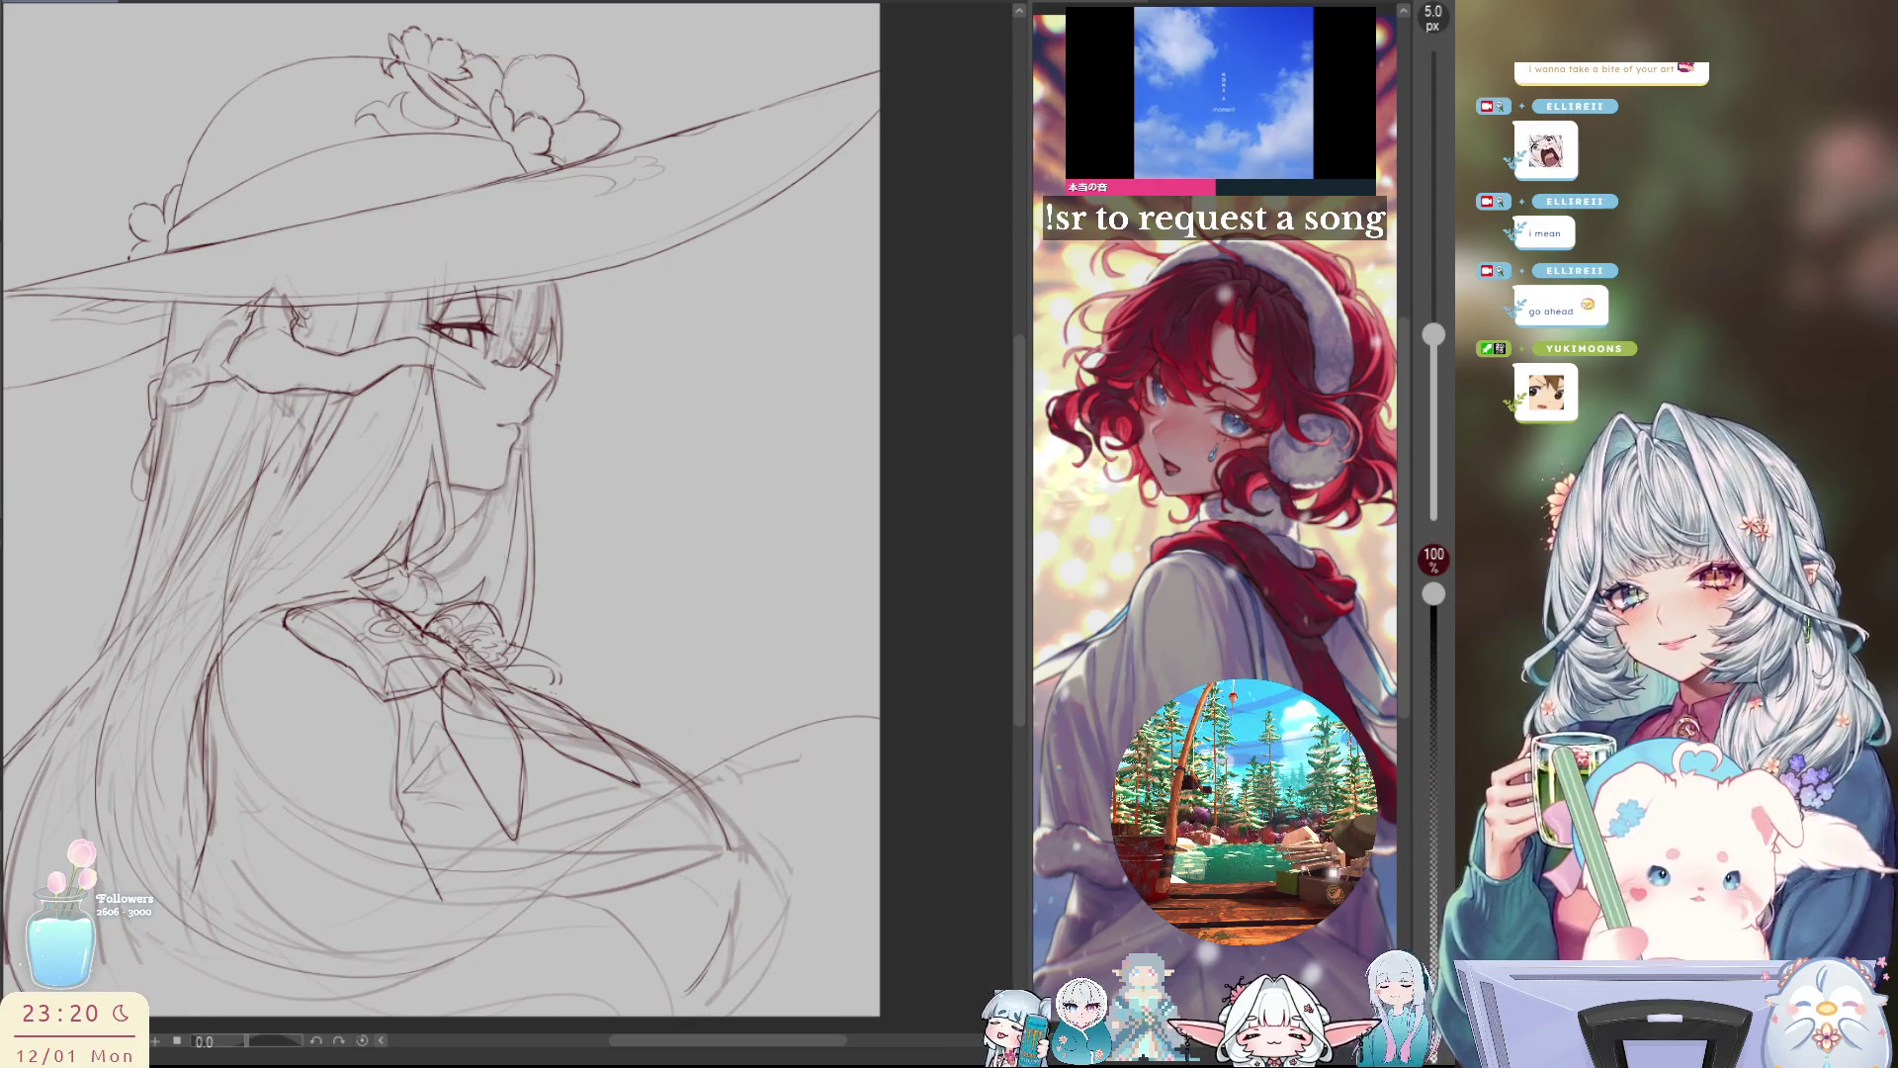
pyautogui.press('h')
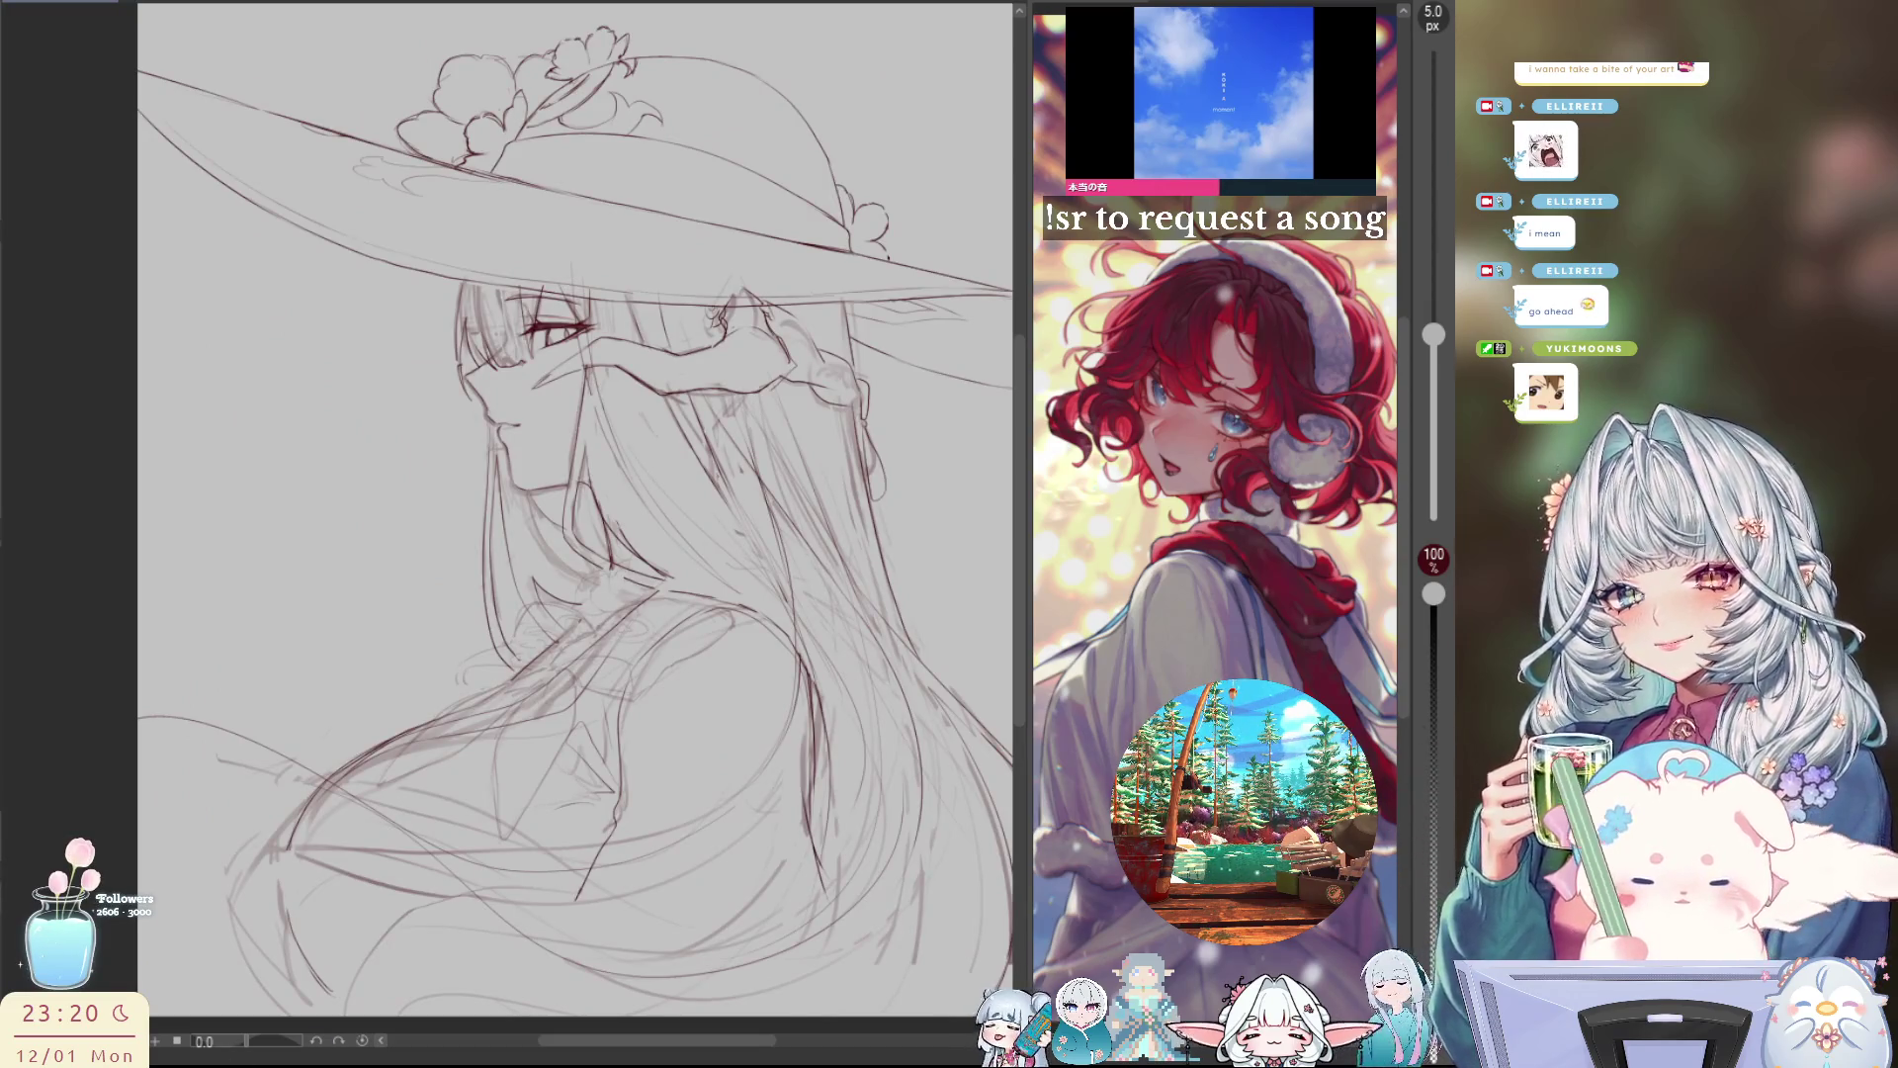
# Step: Switch to the soft eraser at 200 px size and 70% opacity
pyautogui.scroll(-1, 828, 613)
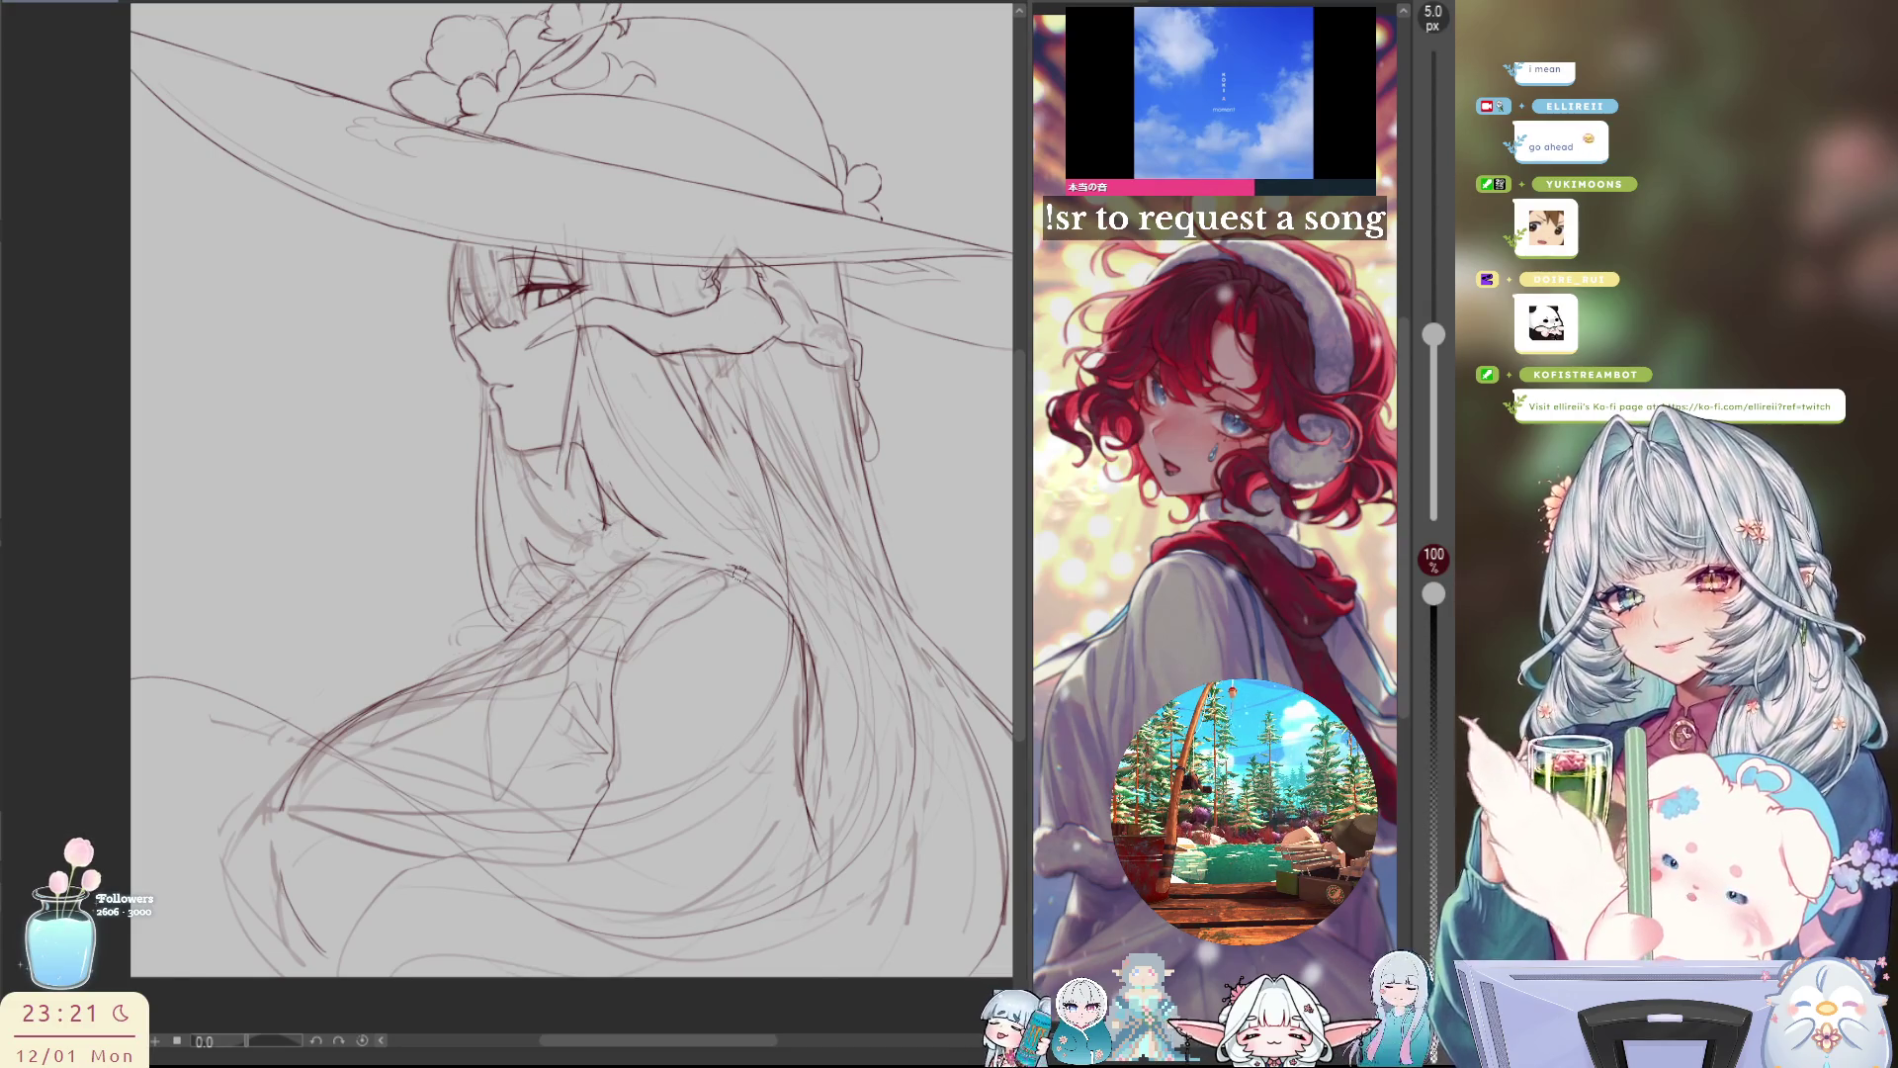
pyautogui.press('e')
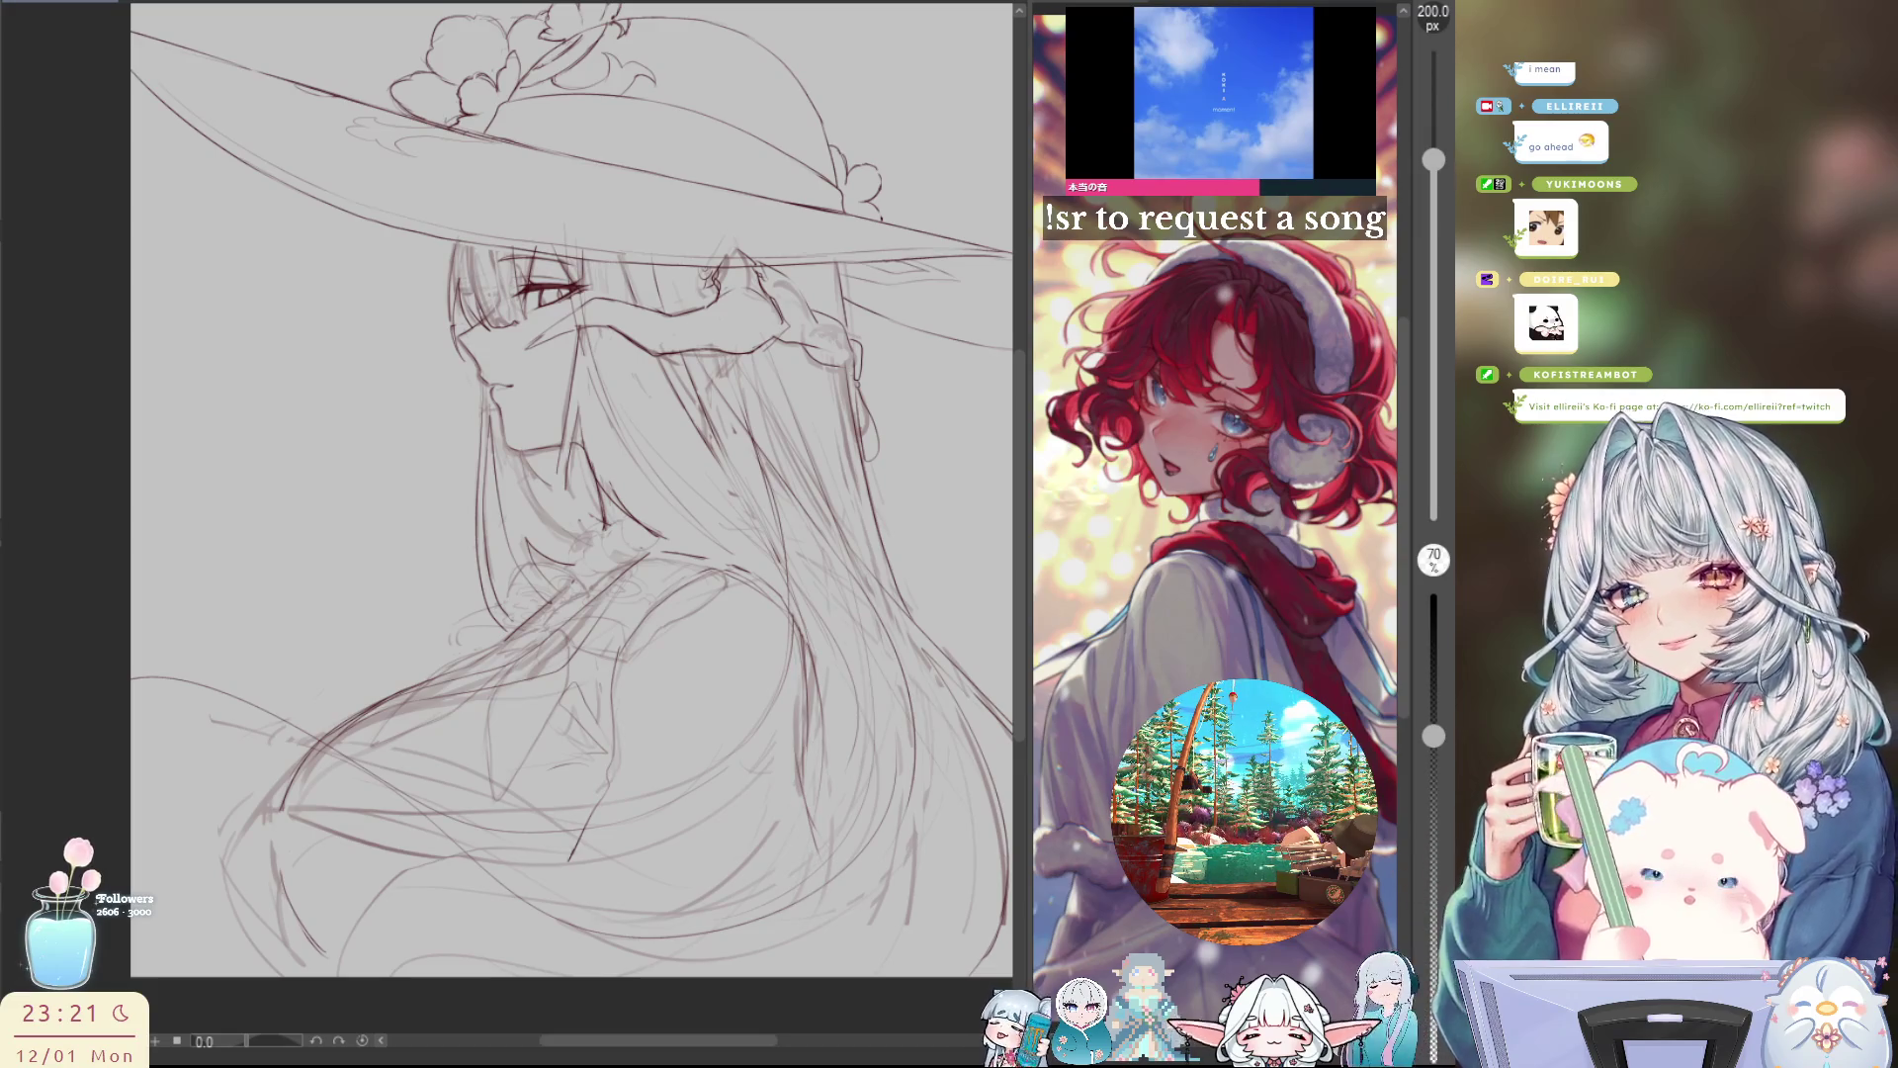
# Step: Erase stray lines around the neck, shoulder, lower hair and right side of the hair
pyautogui.moveTo(474, 692); pyautogui.dragTo(622, 642)
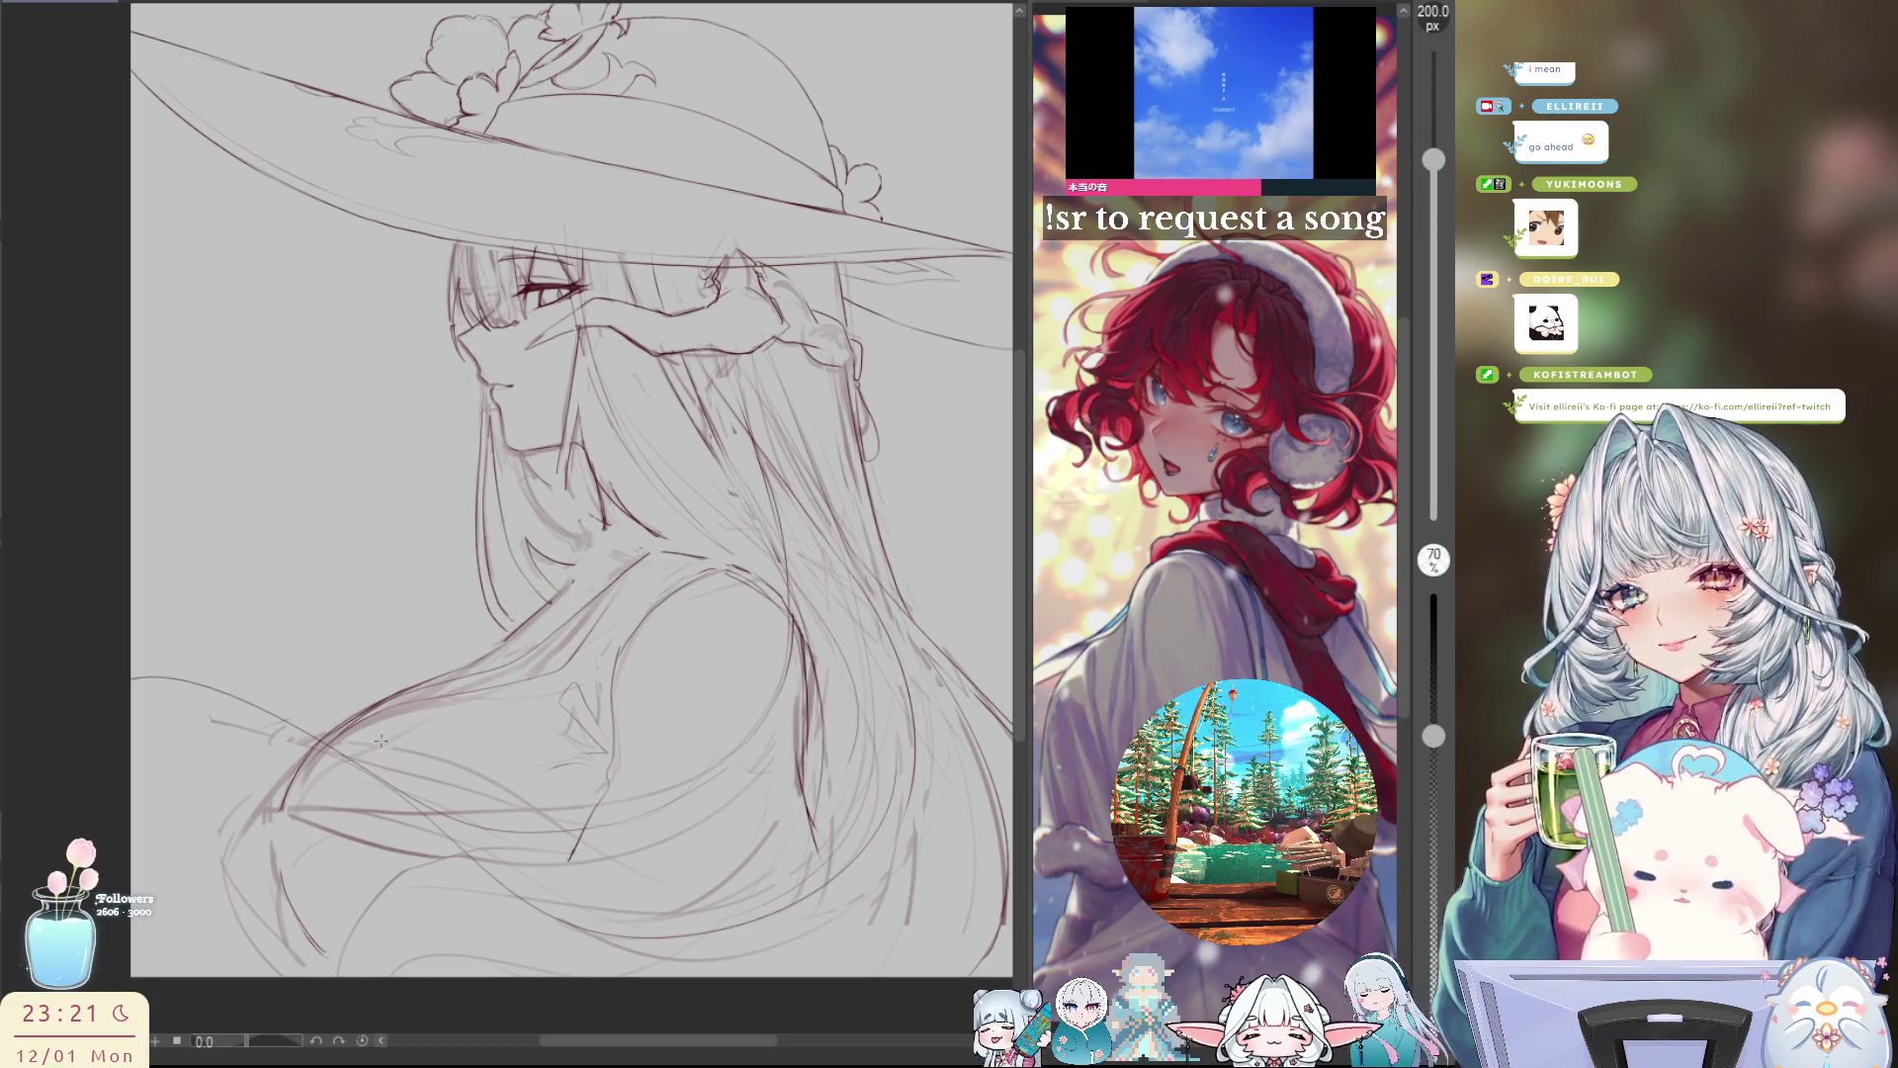
pyautogui.moveTo(366, 717); pyautogui.dragTo(286, 800)
pyautogui.moveTo(396, 840)
pyautogui.mouseDown()
pyautogui.moveTo(264, 871)
pyautogui.moveTo(465, 858)
pyautogui.mouseUp()
pyautogui.moveTo(593, 806); pyautogui.dragTo(578, 848)
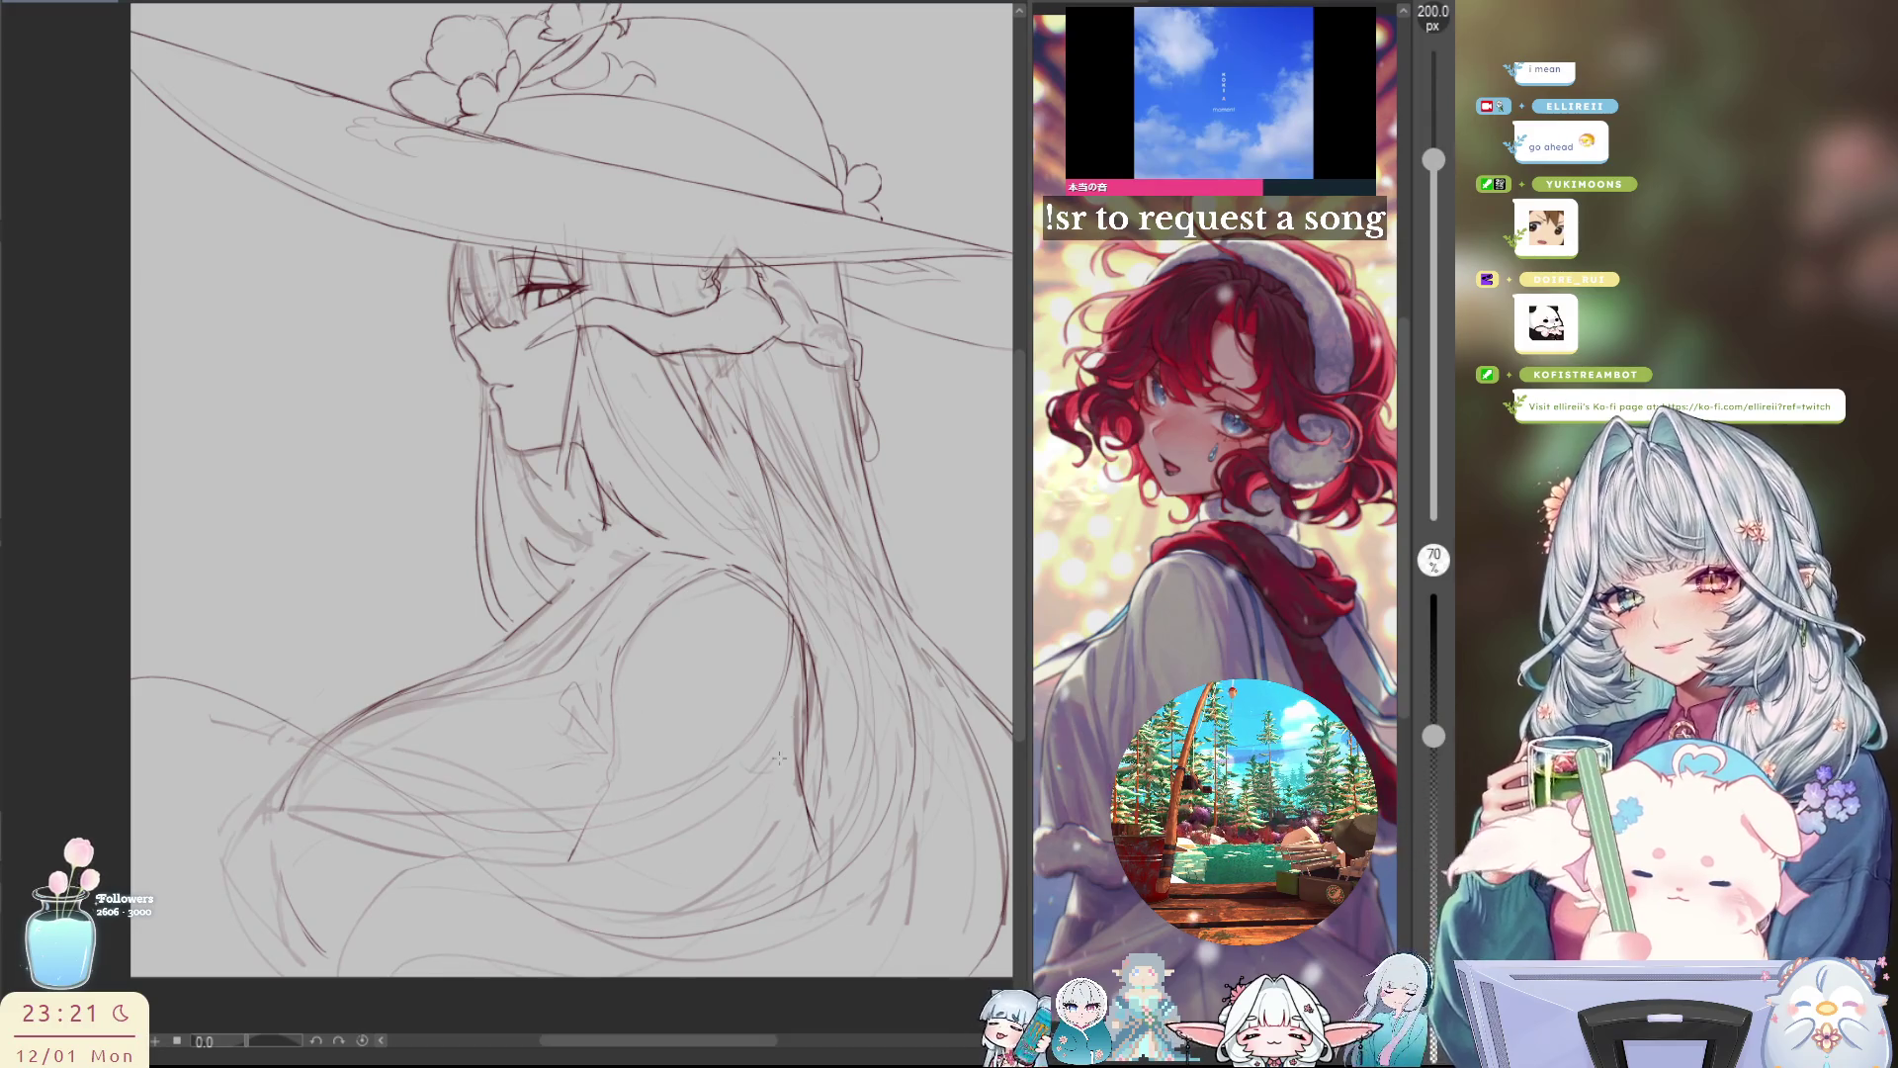
pyautogui.moveTo(761, 559); pyautogui.dragTo(779, 844)
pyautogui.moveTo(791, 431); pyautogui.dragTo(903, 669)
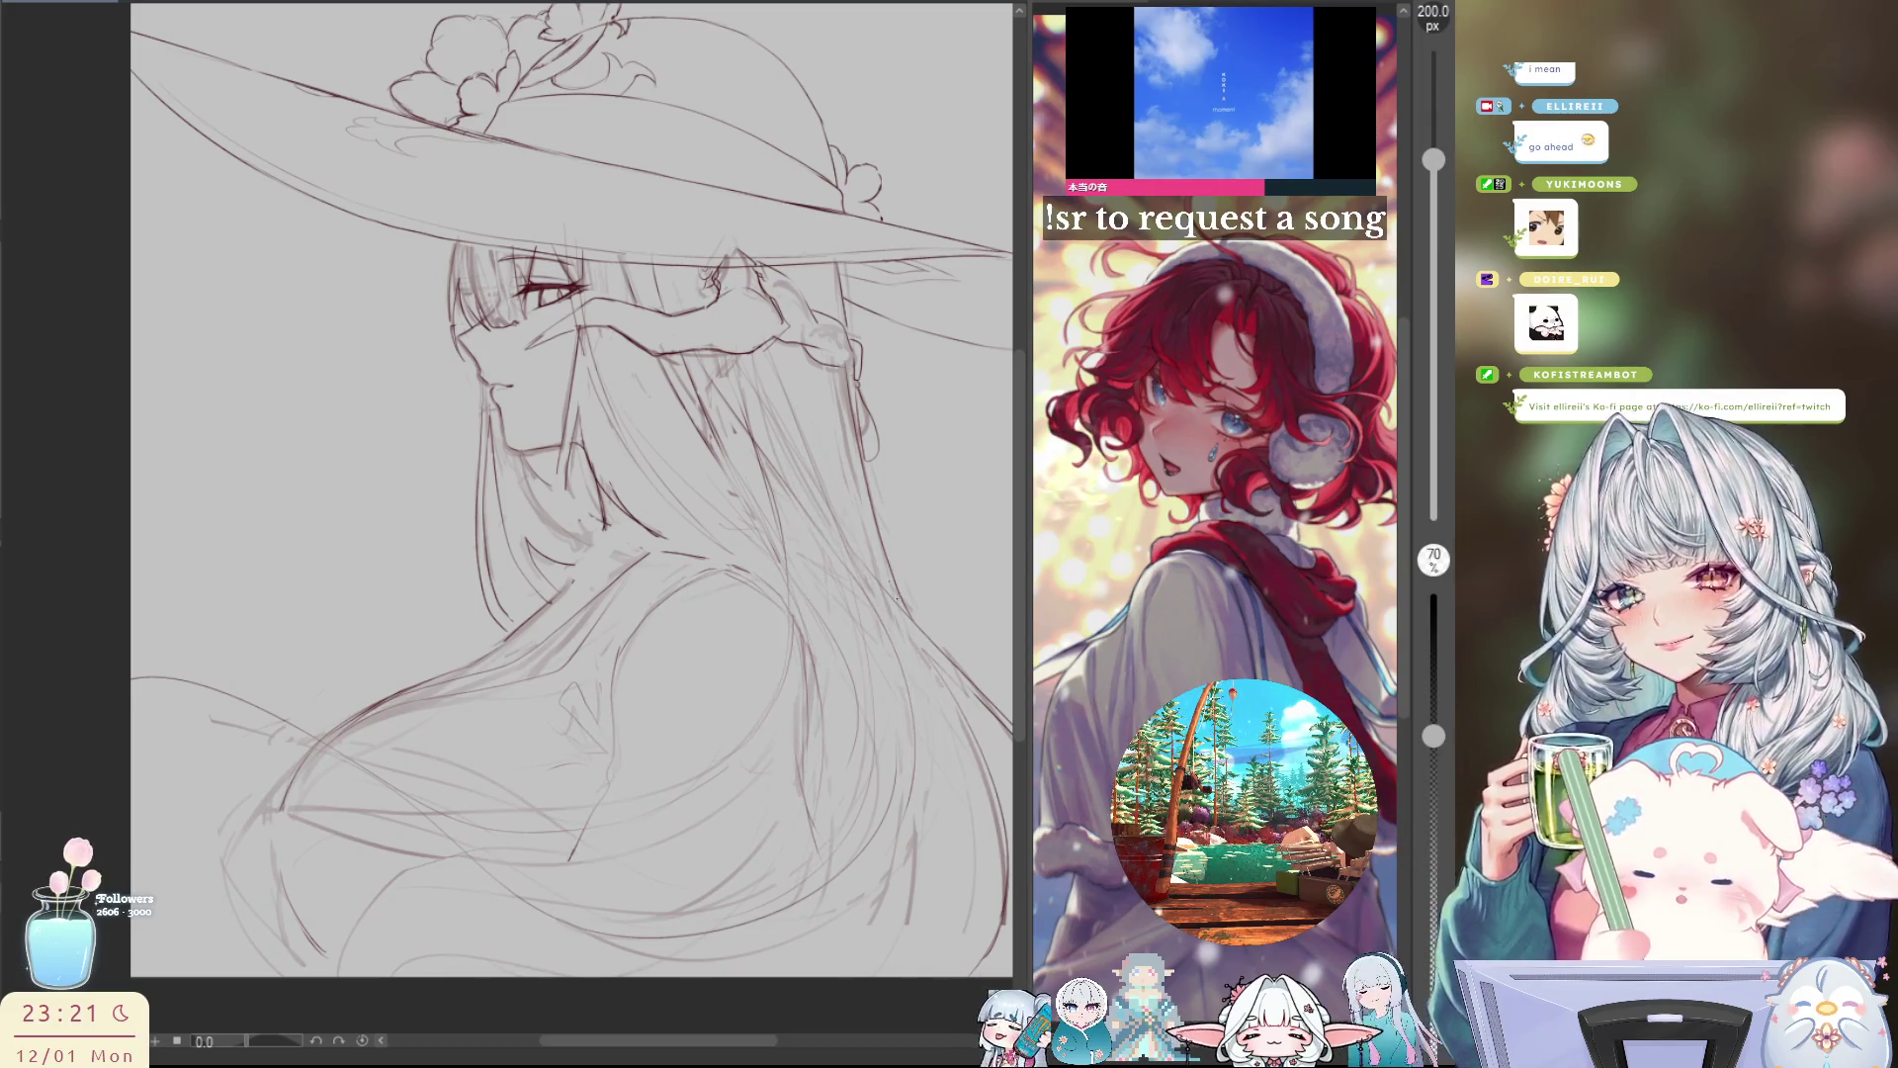
pyautogui.moveTo(897, 597); pyautogui.dragTo(842, 498)
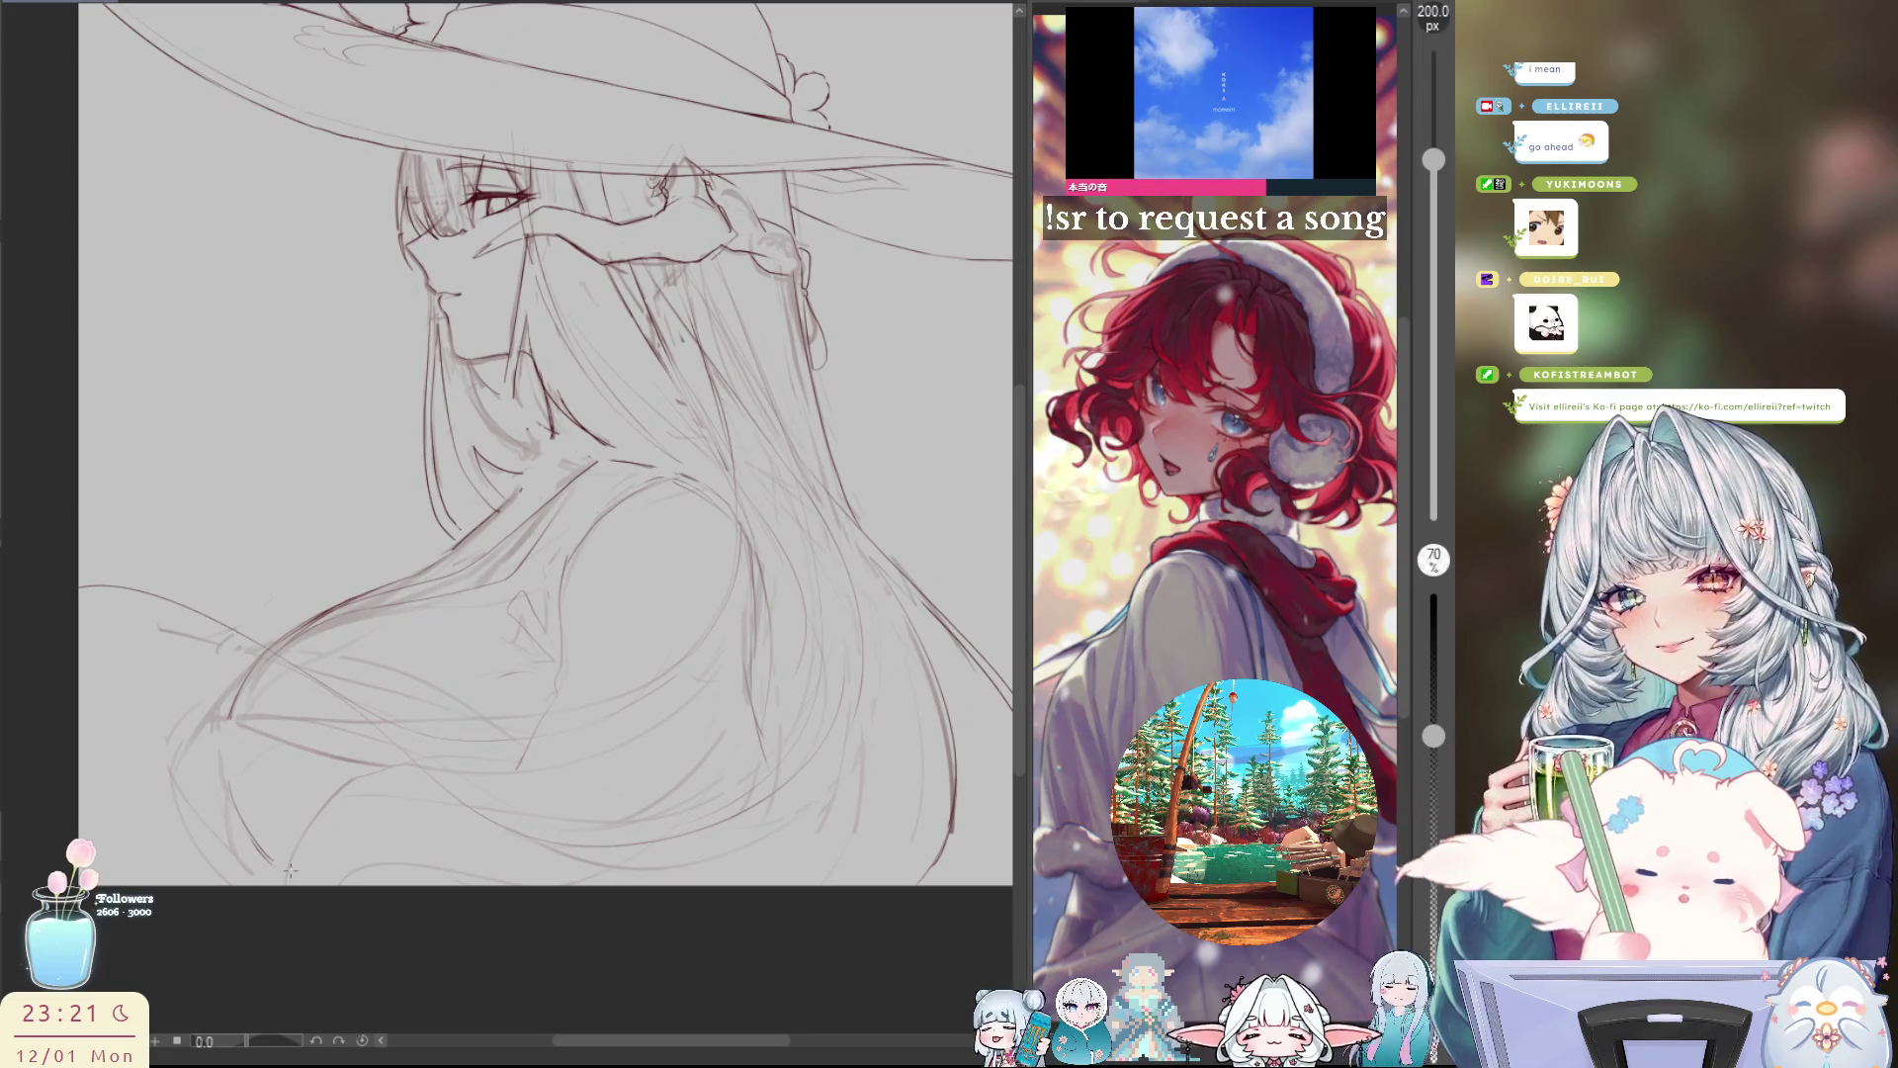
pyautogui.moveTo(341, 648); pyautogui.dragTo(282, 766)
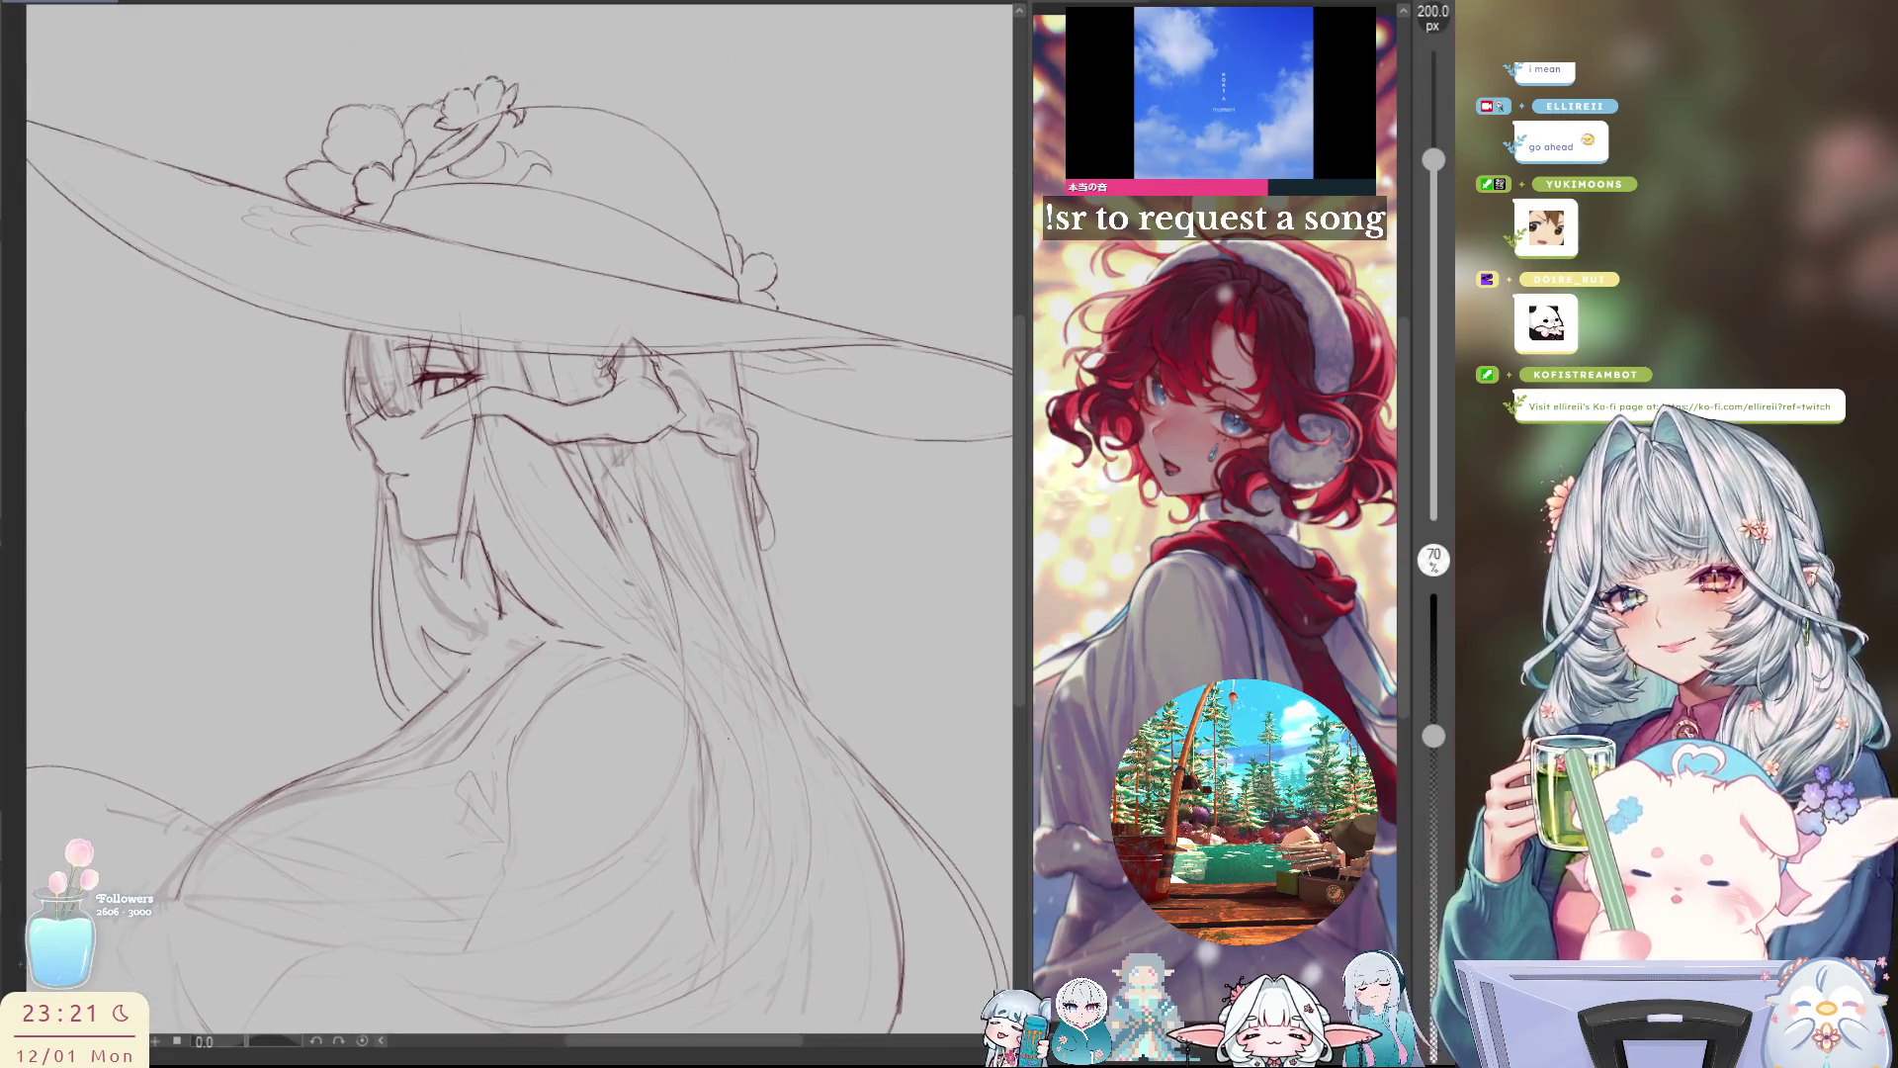
pyautogui.moveTo(632, 247); pyautogui.dragTo(627, 301)
# Step: Shrink the eraser to 150 px, check the cleaned sketch mirrored, and return to the 5 px pen
pyautogui.press('[')
pyautogui.press('[')
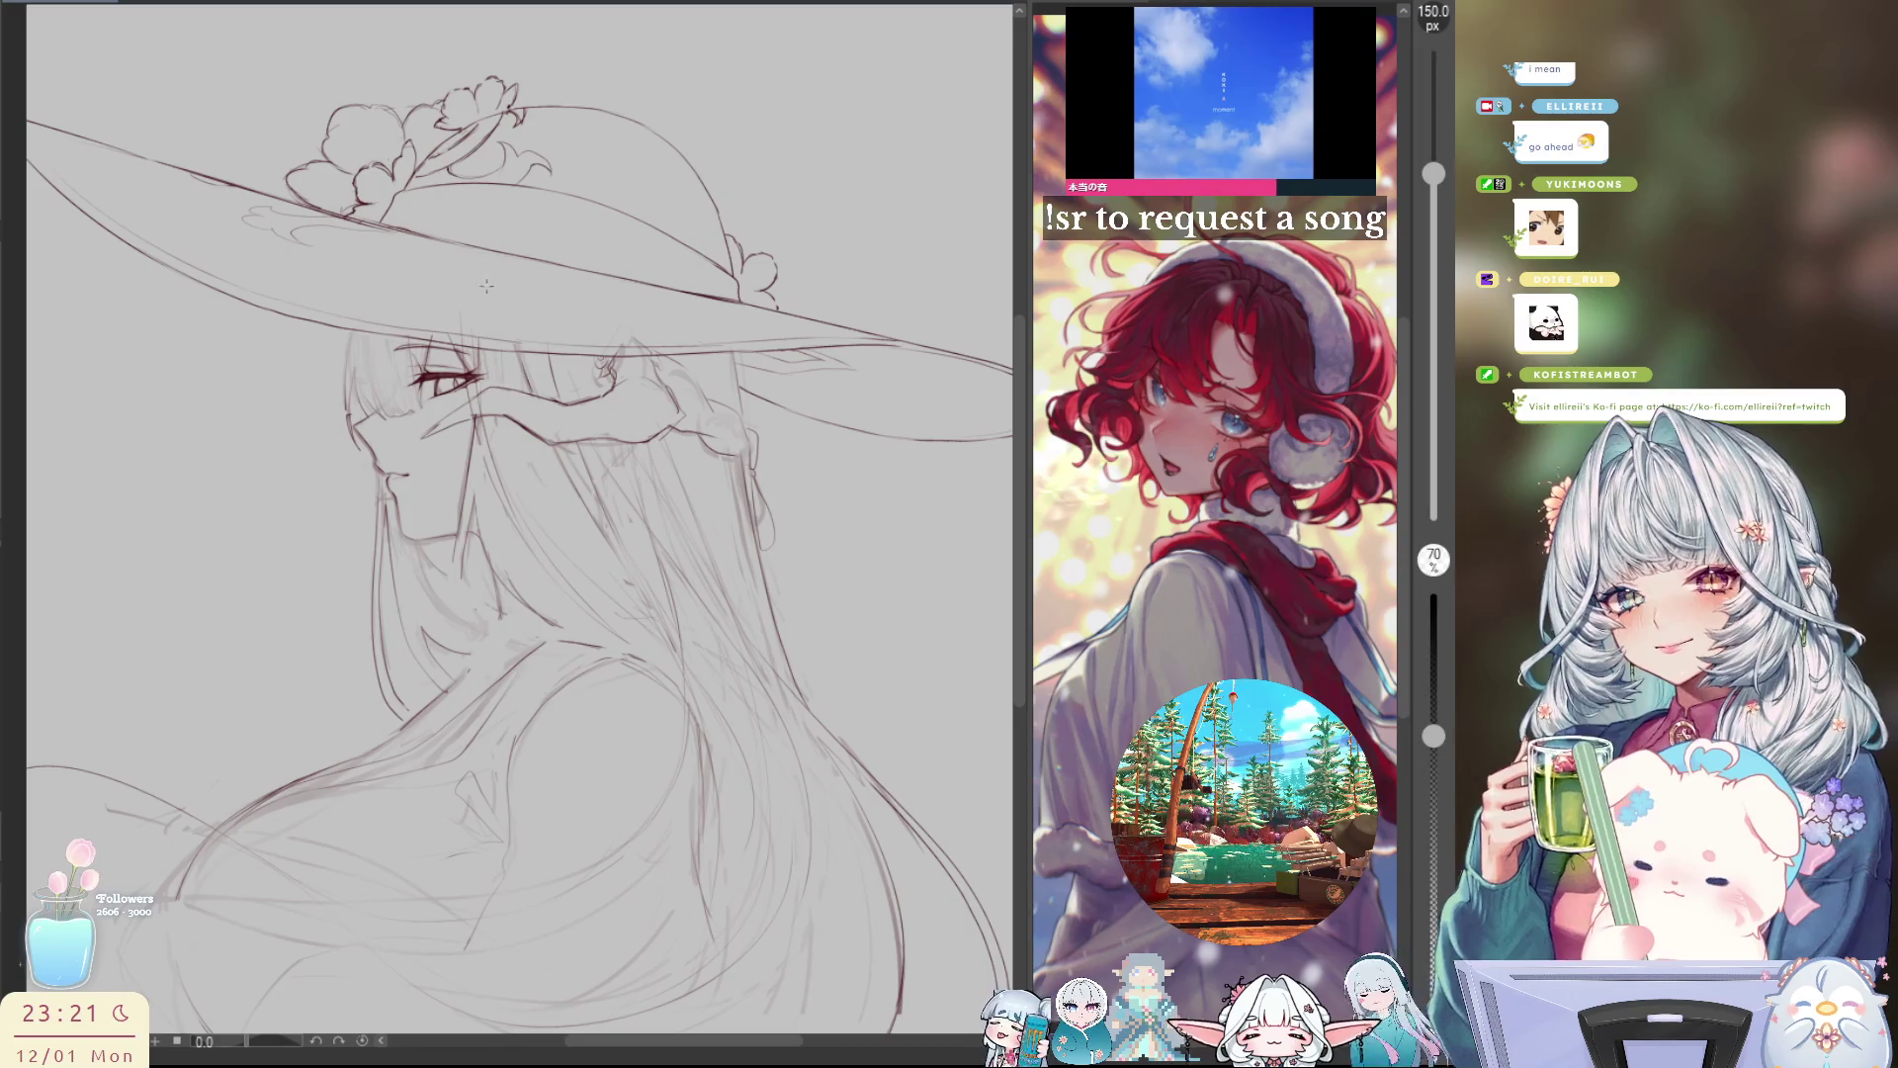
pyautogui.press('h')
pyautogui.press('h')
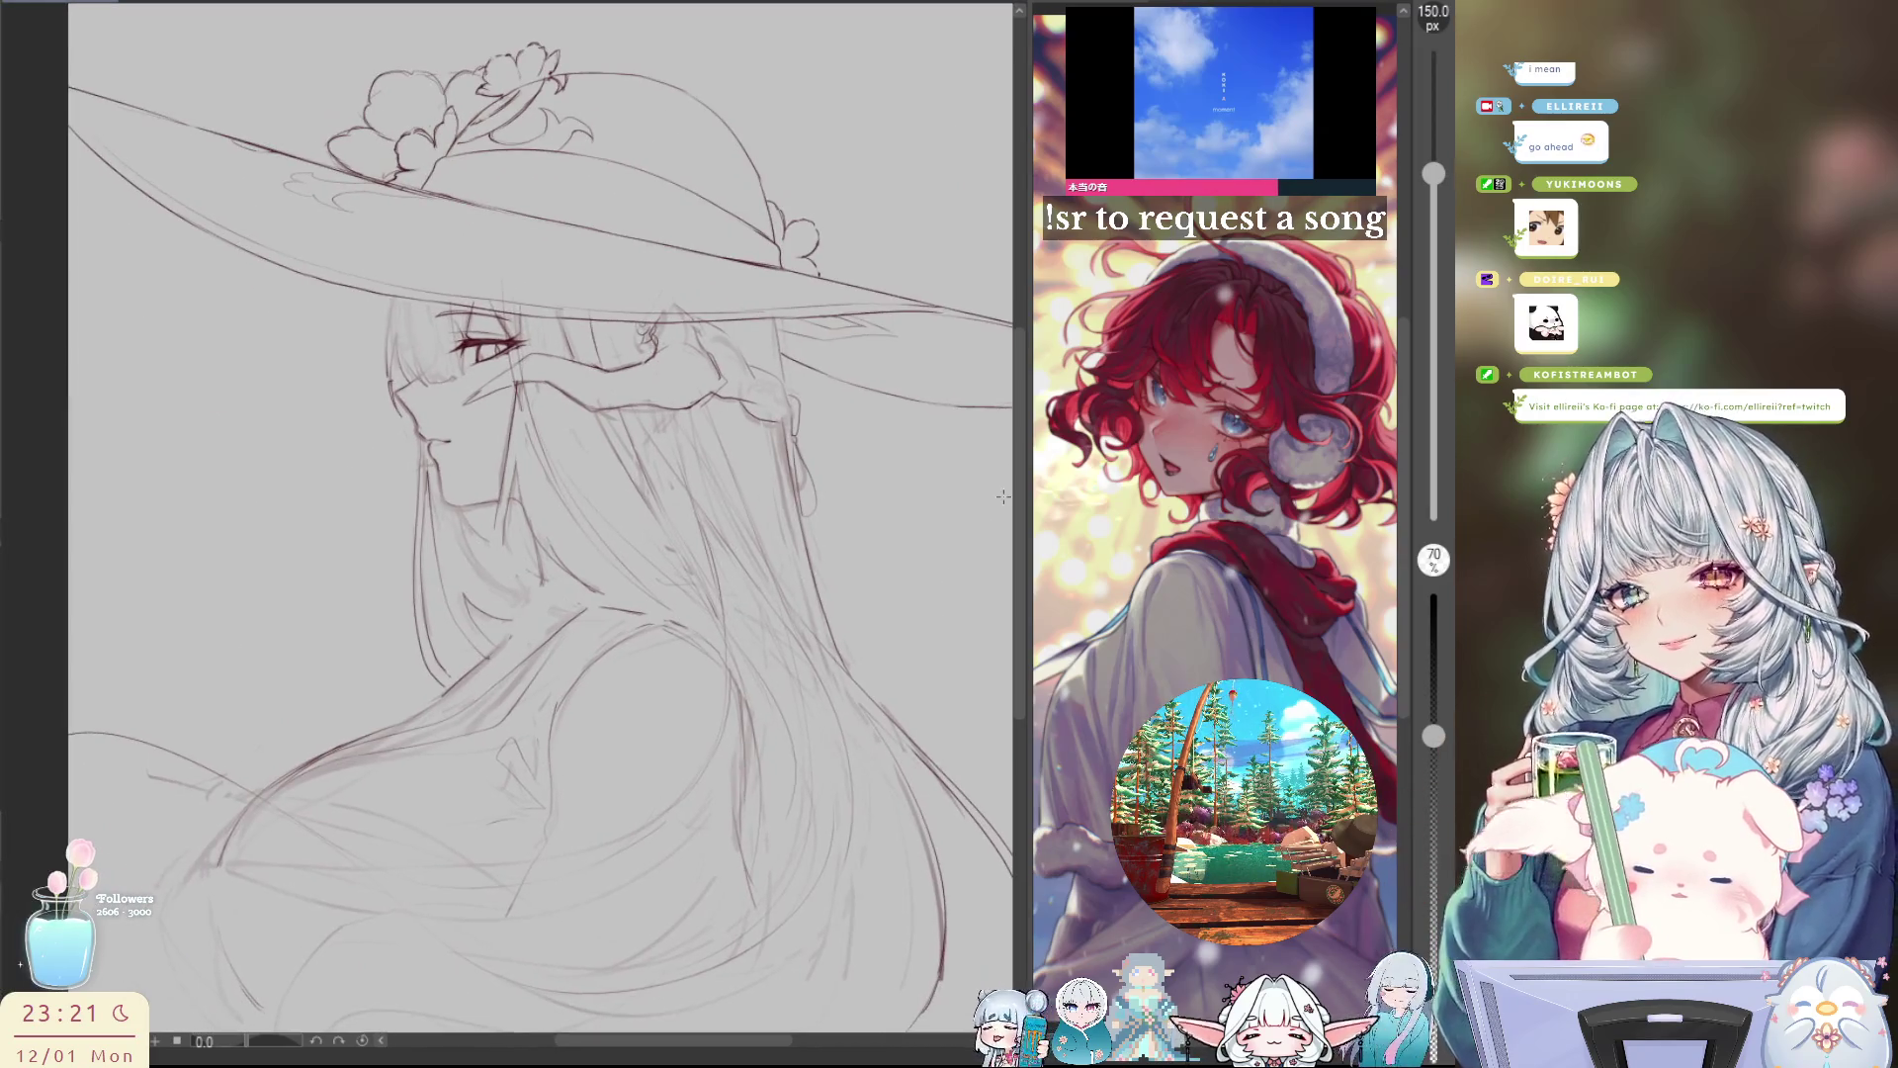
pyautogui.press('p')
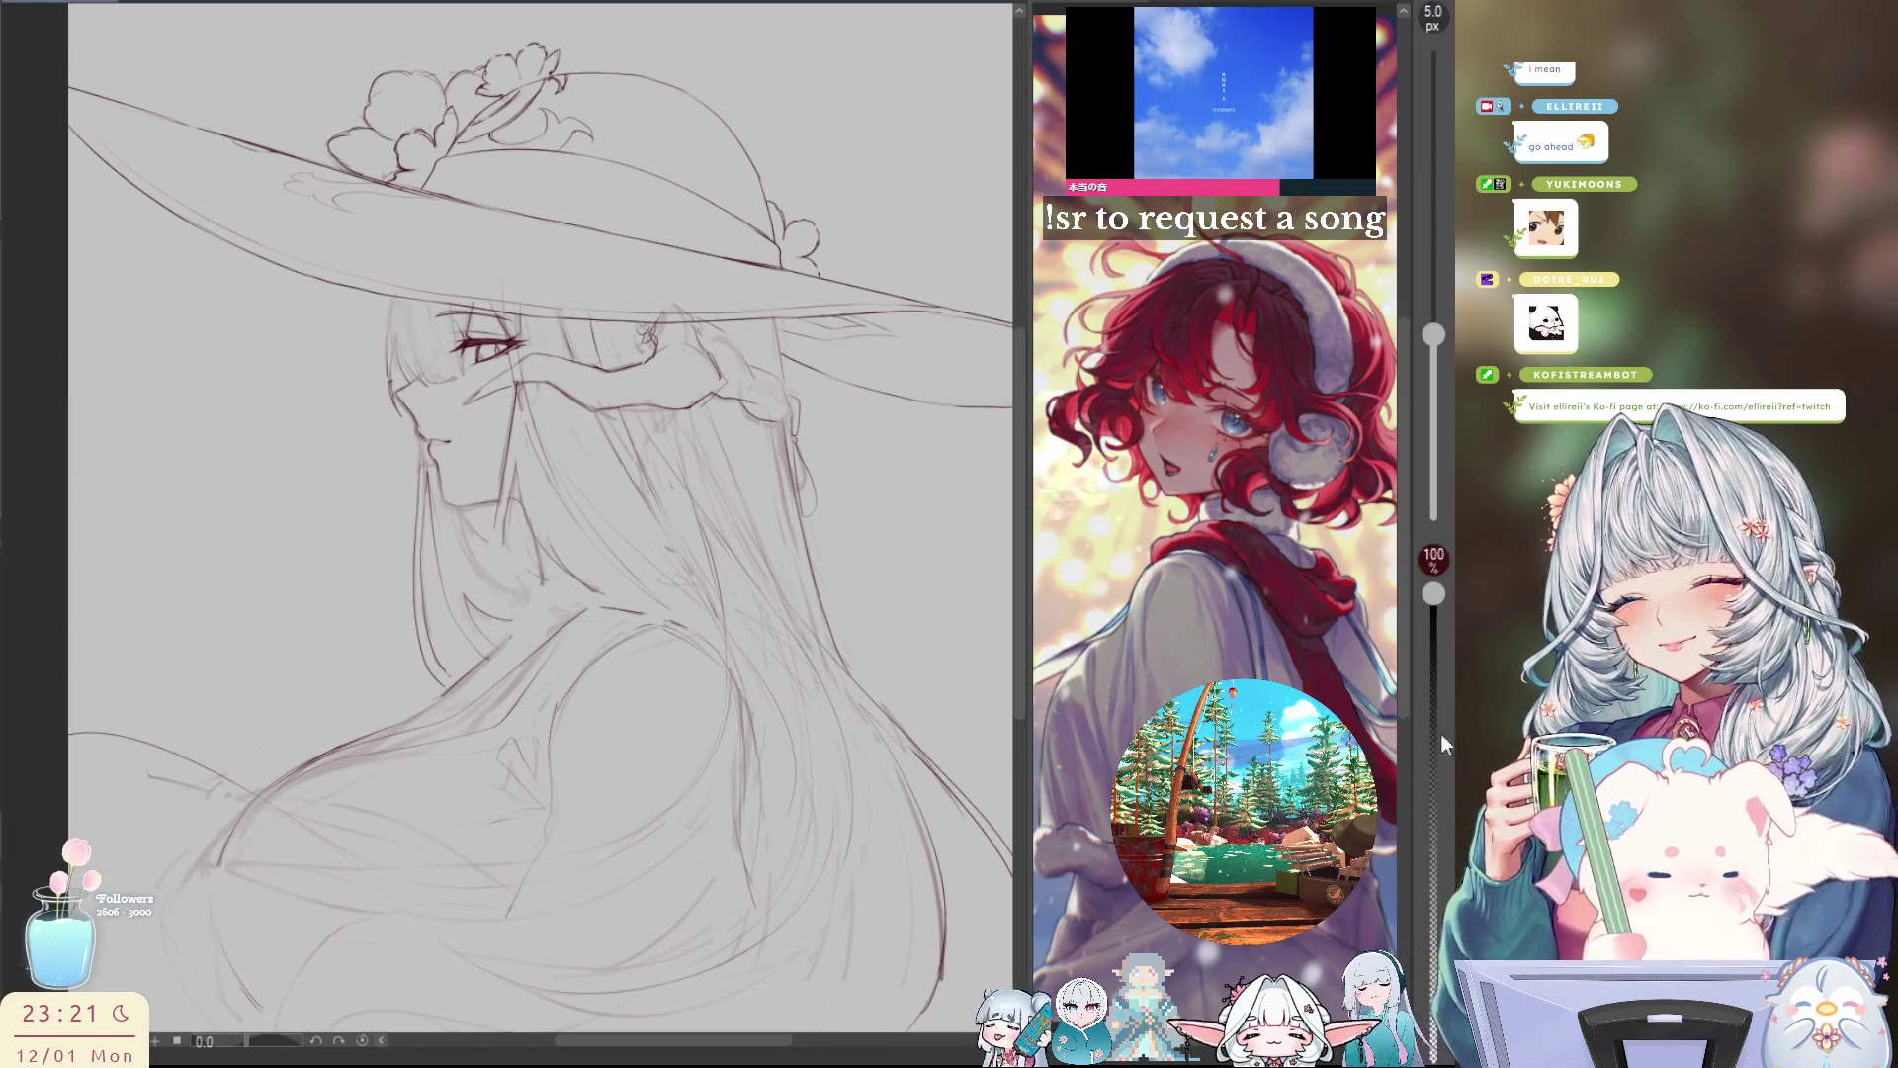
pyautogui.scroll(-1, 807, 687)
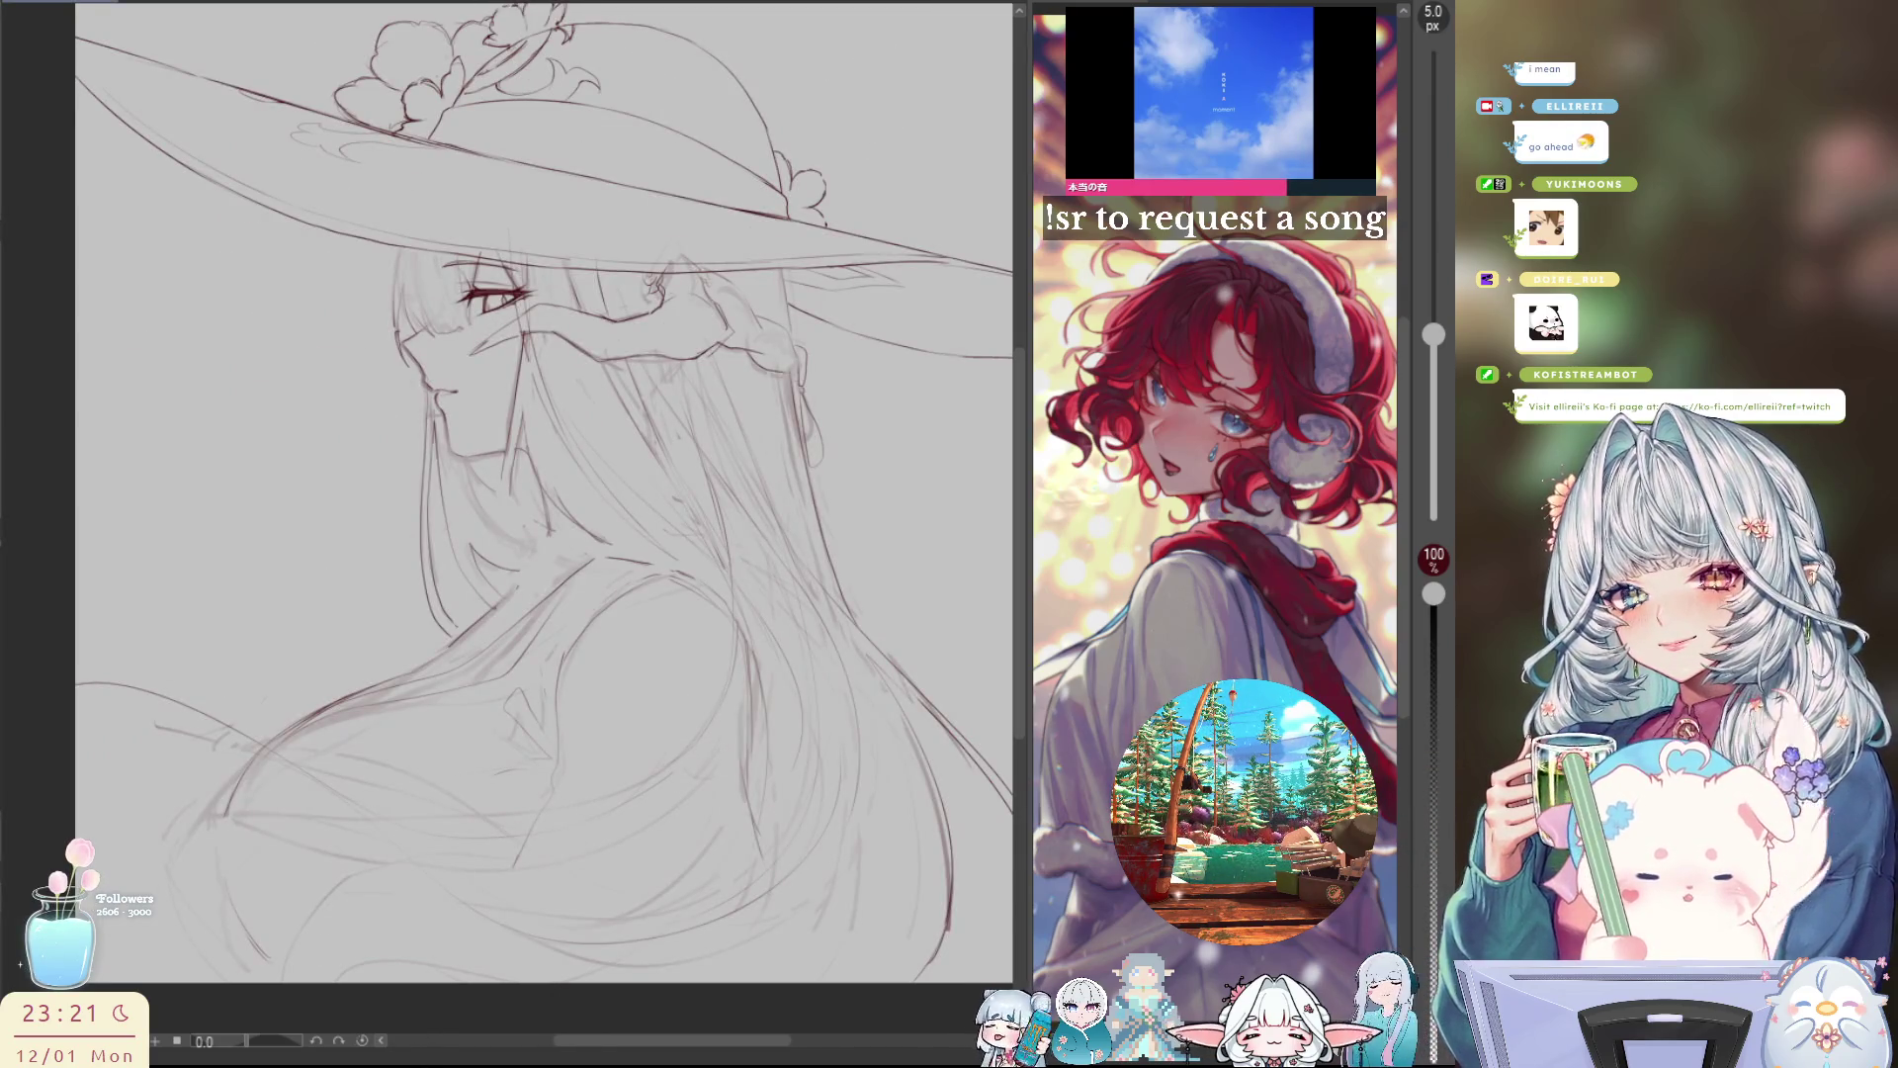
# Step: Nudge the sketch in view, then zoom out until the entire canvas fits the window
pyautogui.moveTo(838, 676); pyautogui.dragTo(853, 706)
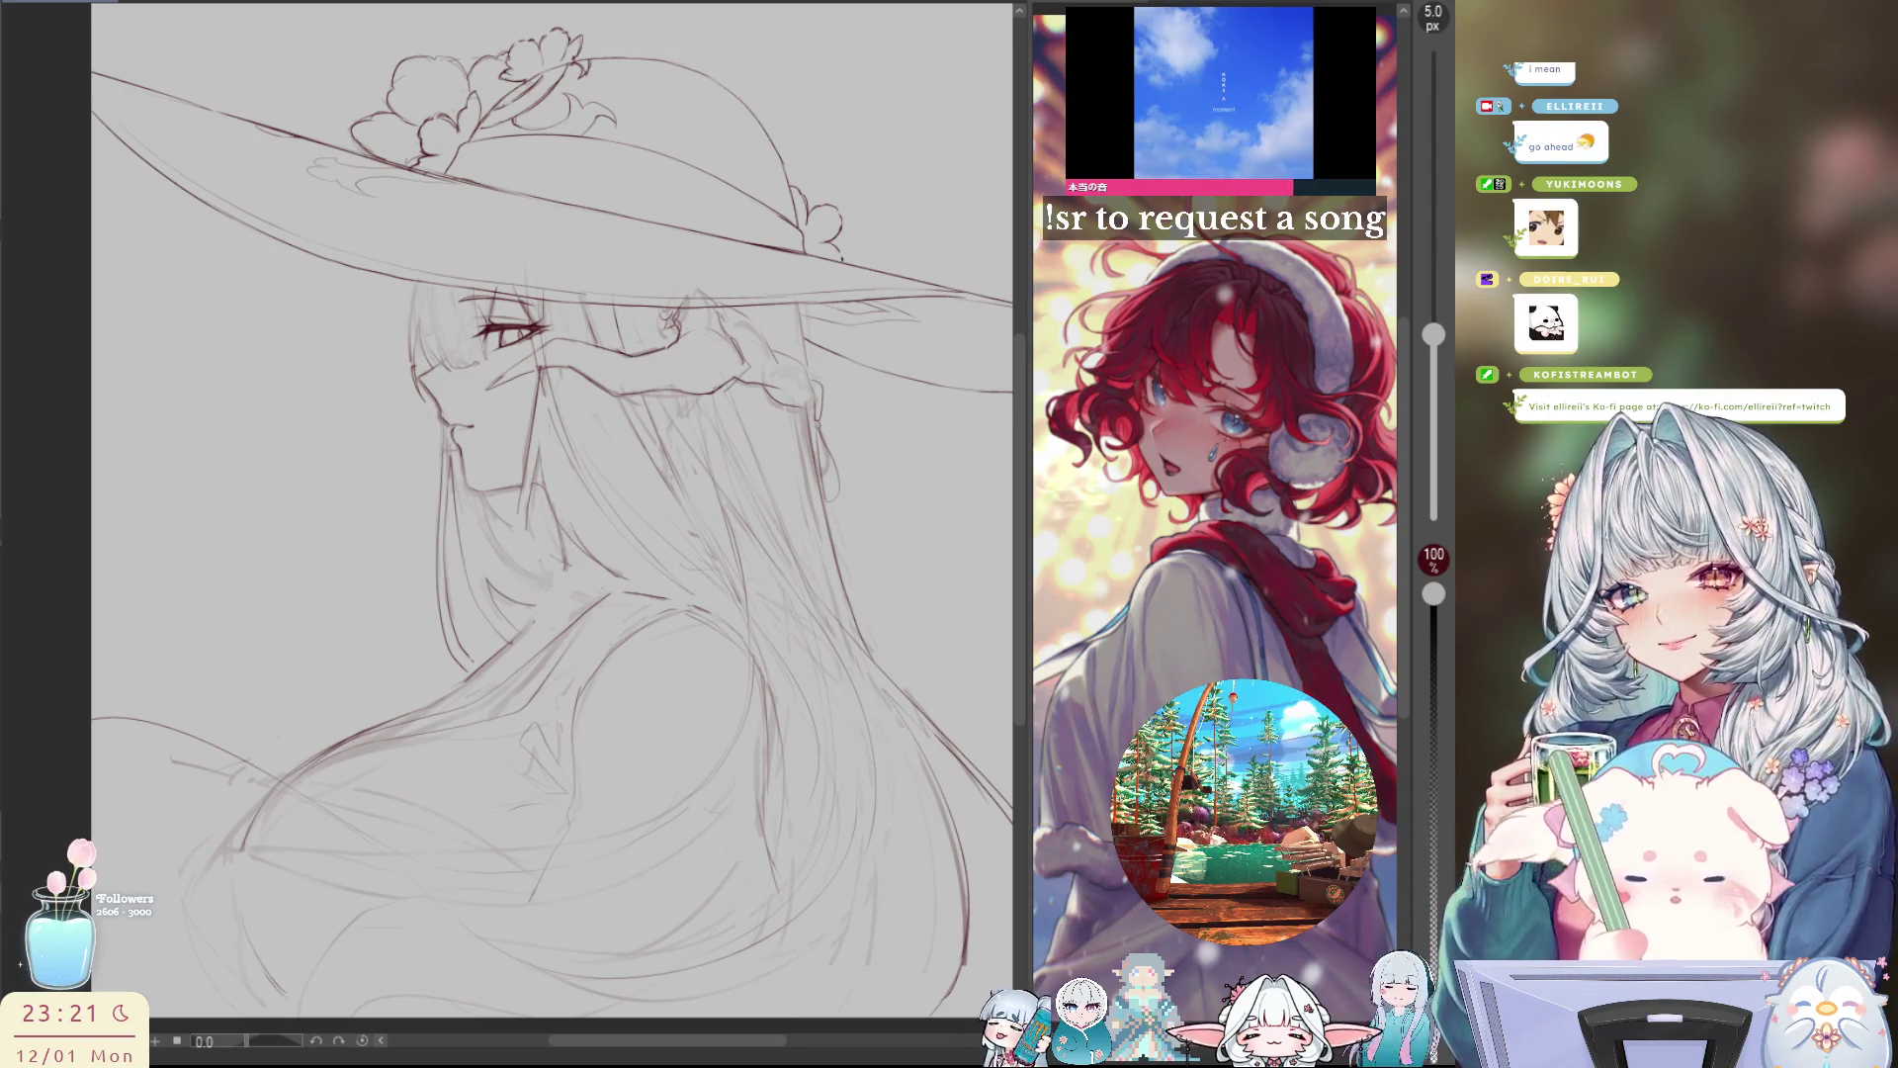
pyautogui.scroll(-3, 770, 431)
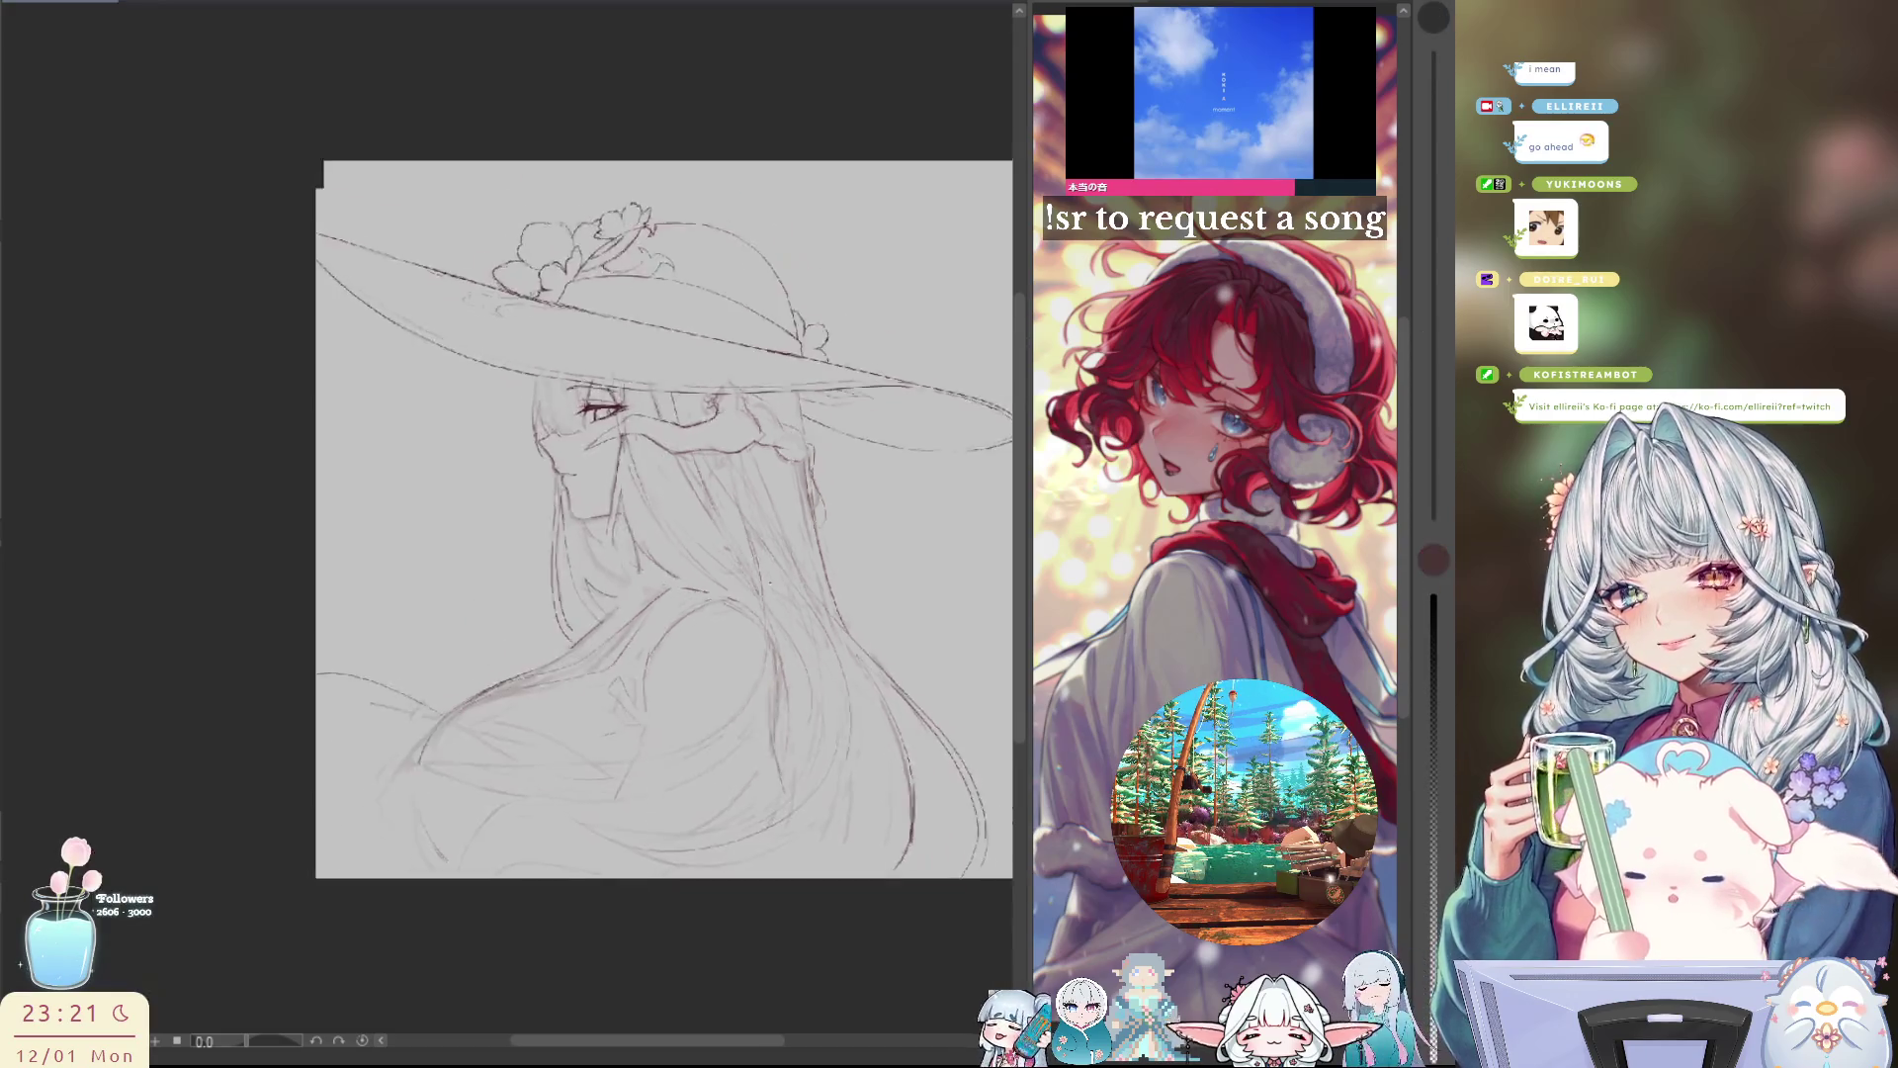
pyautogui.scroll(2, 770, 431)
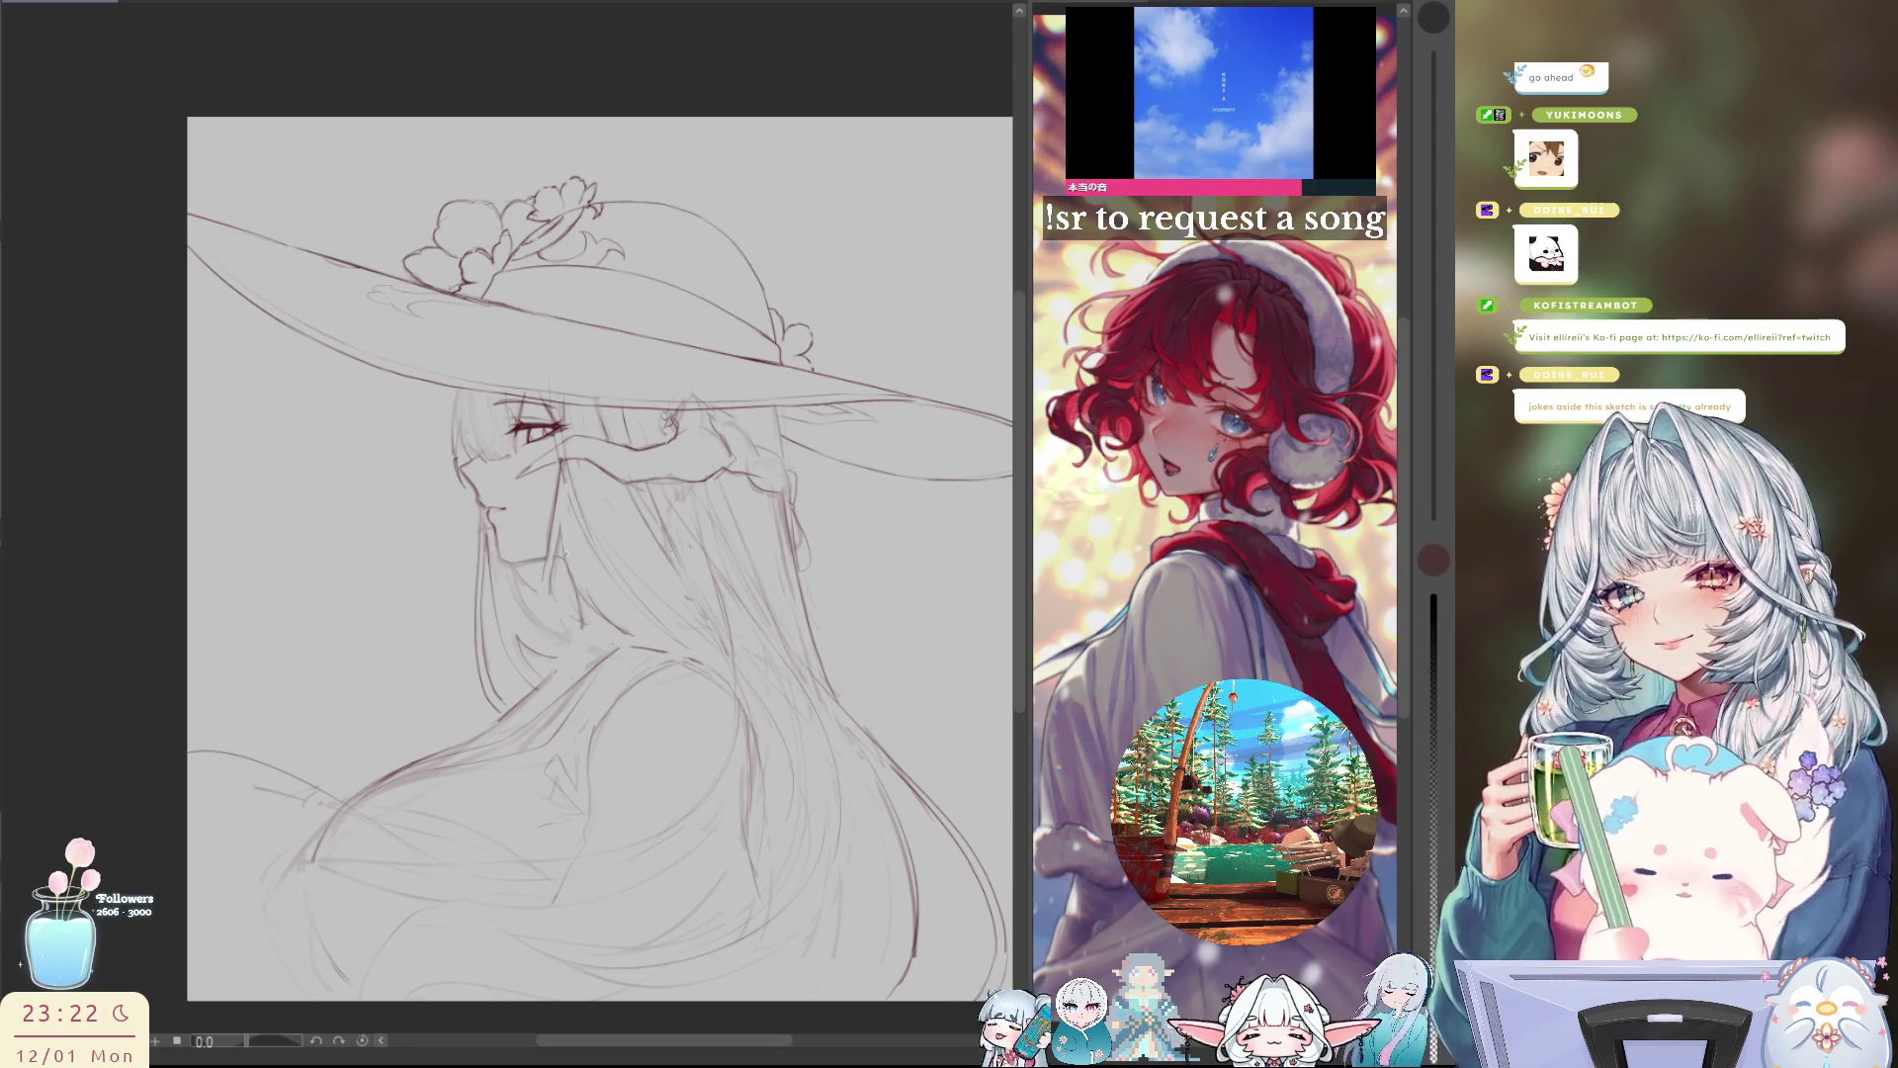
# Step: Lasso the hat and head, then transform it up-left and rotate it slightly counterclockwise
pyautogui.moveTo(507, 571)
pyautogui.mouseDown()
pyautogui.moveTo(74, 300)
pyautogui.moveTo(807, 95)
pyautogui.moveTo(1008, 296)
pyautogui.moveTo(969, 475)
pyautogui.moveTo(667, 588)
pyautogui.moveTo(573, 491)
pyautogui.moveTo(407, 557)
pyautogui.mouseUp()
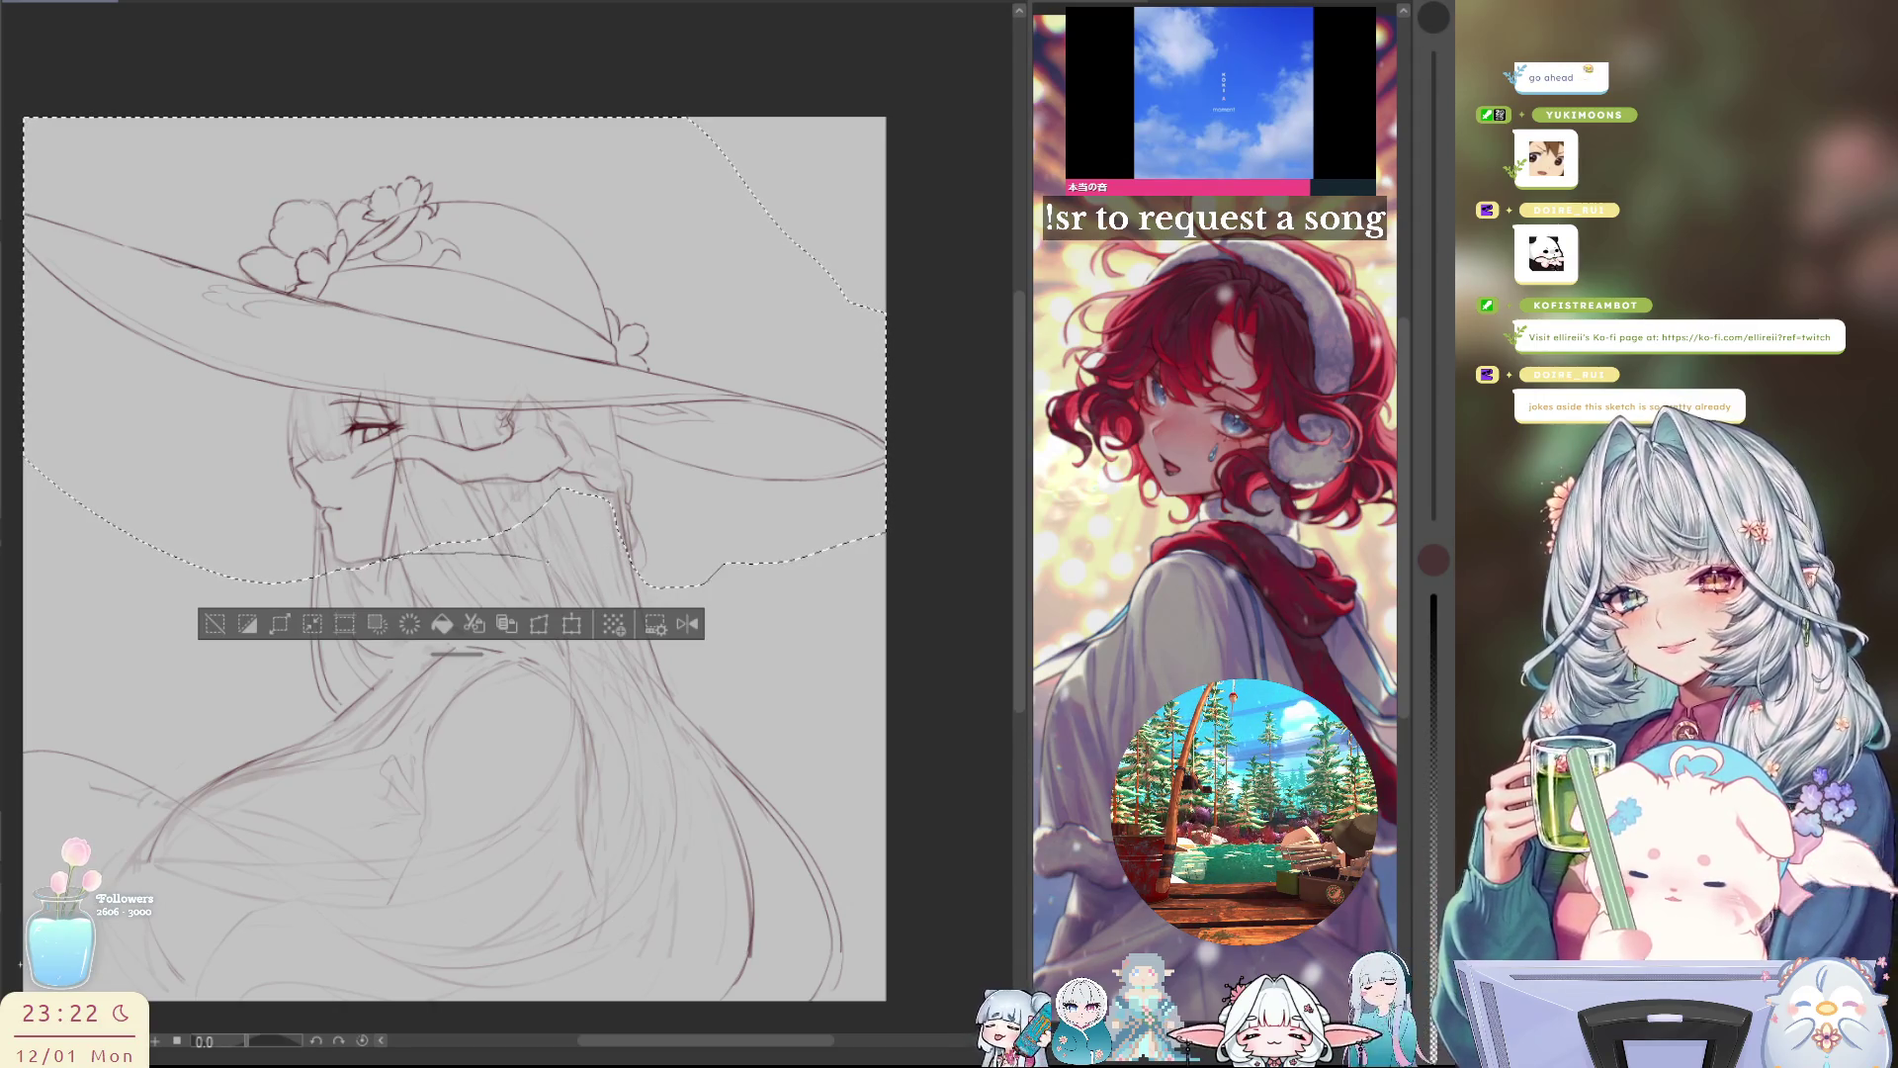
pyautogui.moveTo(494, 494); pyautogui.dragTo(588, 524)
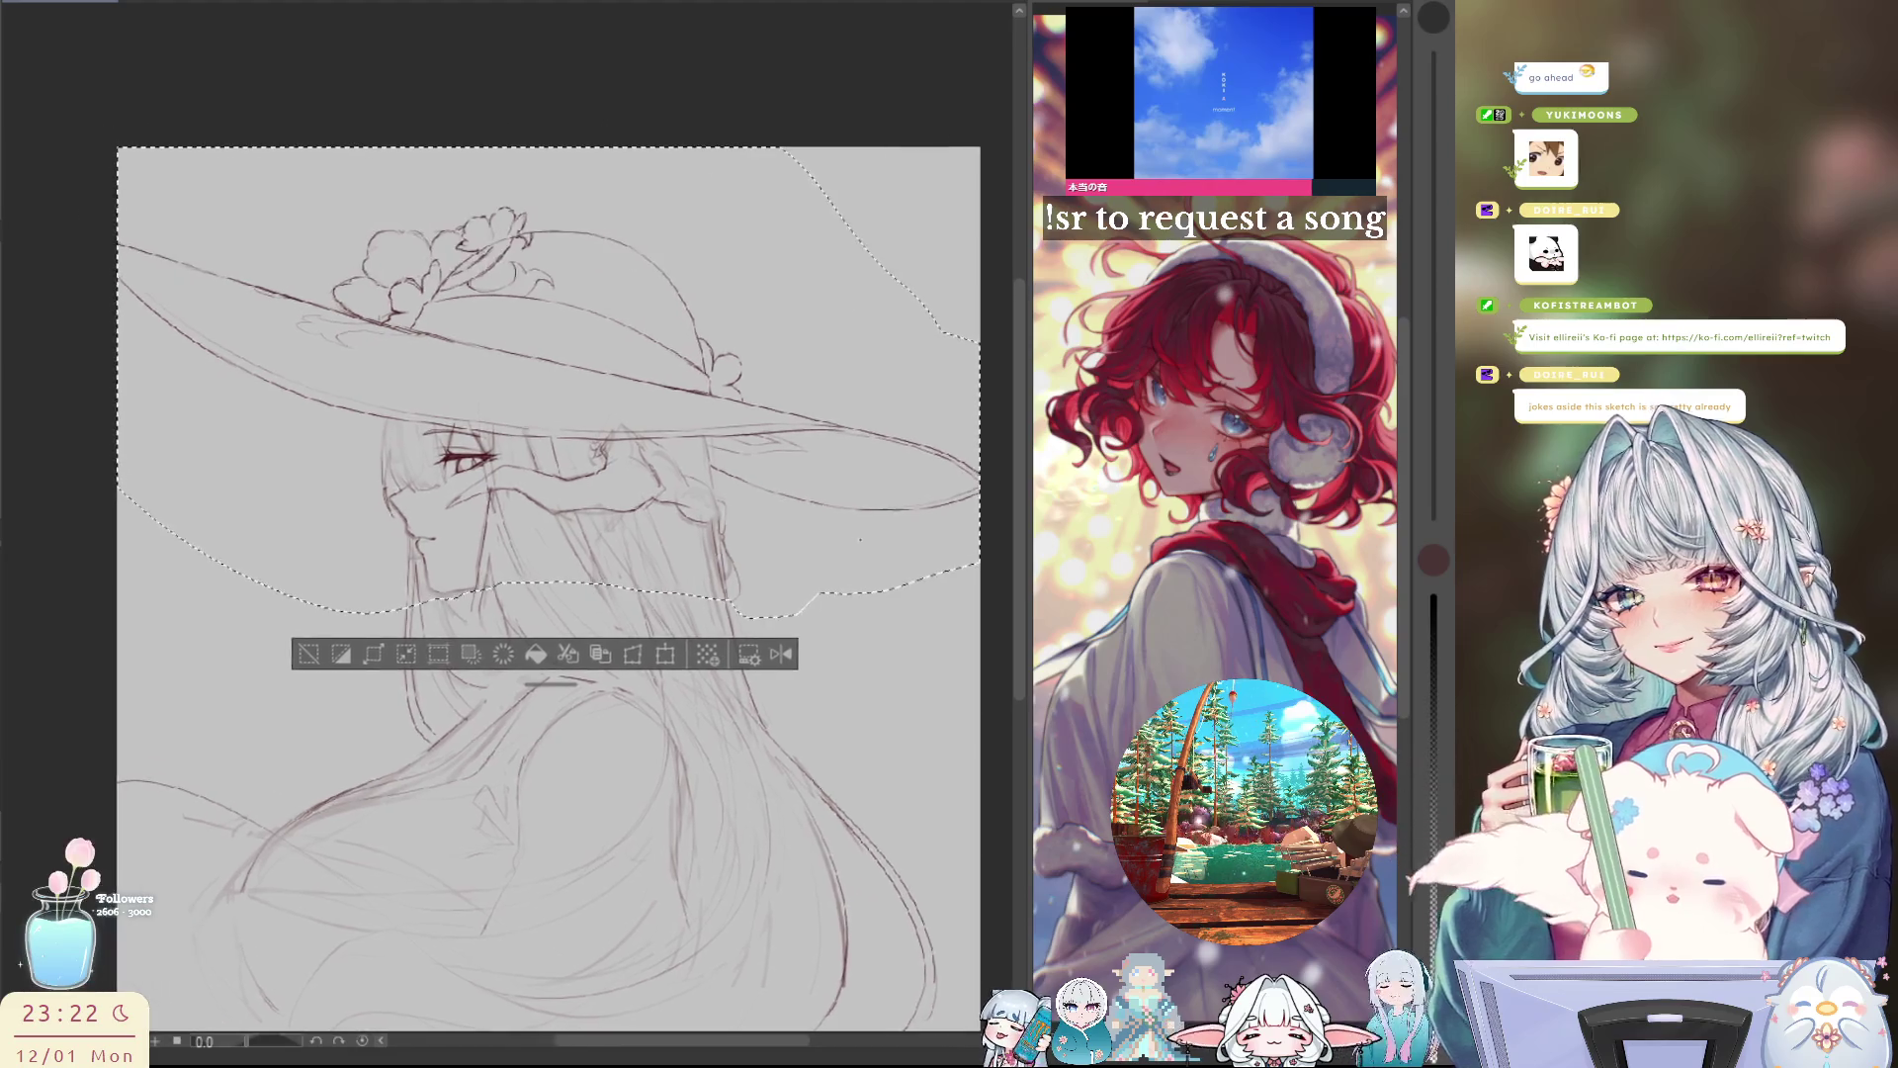
pyautogui.click(667, 655)
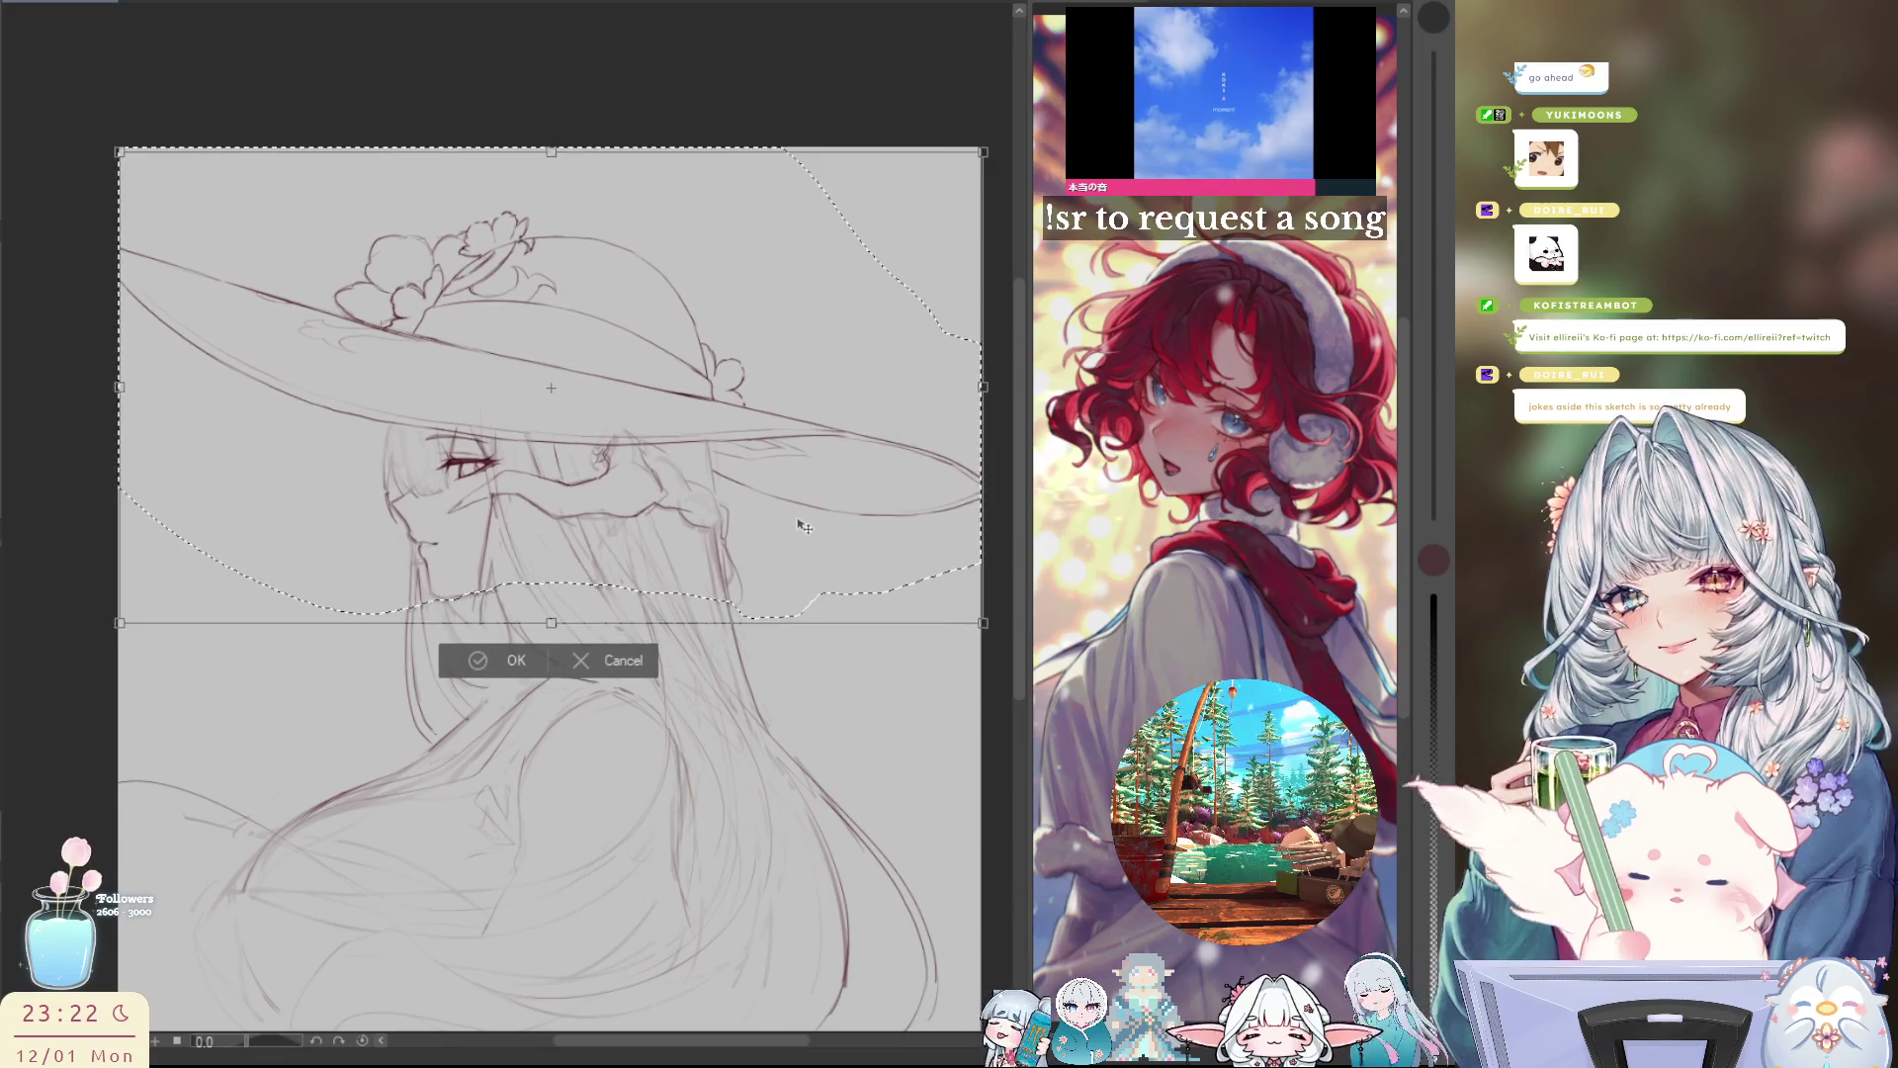
pyautogui.moveTo(802, 527)
pyautogui.mouseDown()
pyautogui.moveTo(691, 534)
pyautogui.moveTo(704, 571)
pyautogui.moveTo(692, 544)
pyautogui.mouseUp()
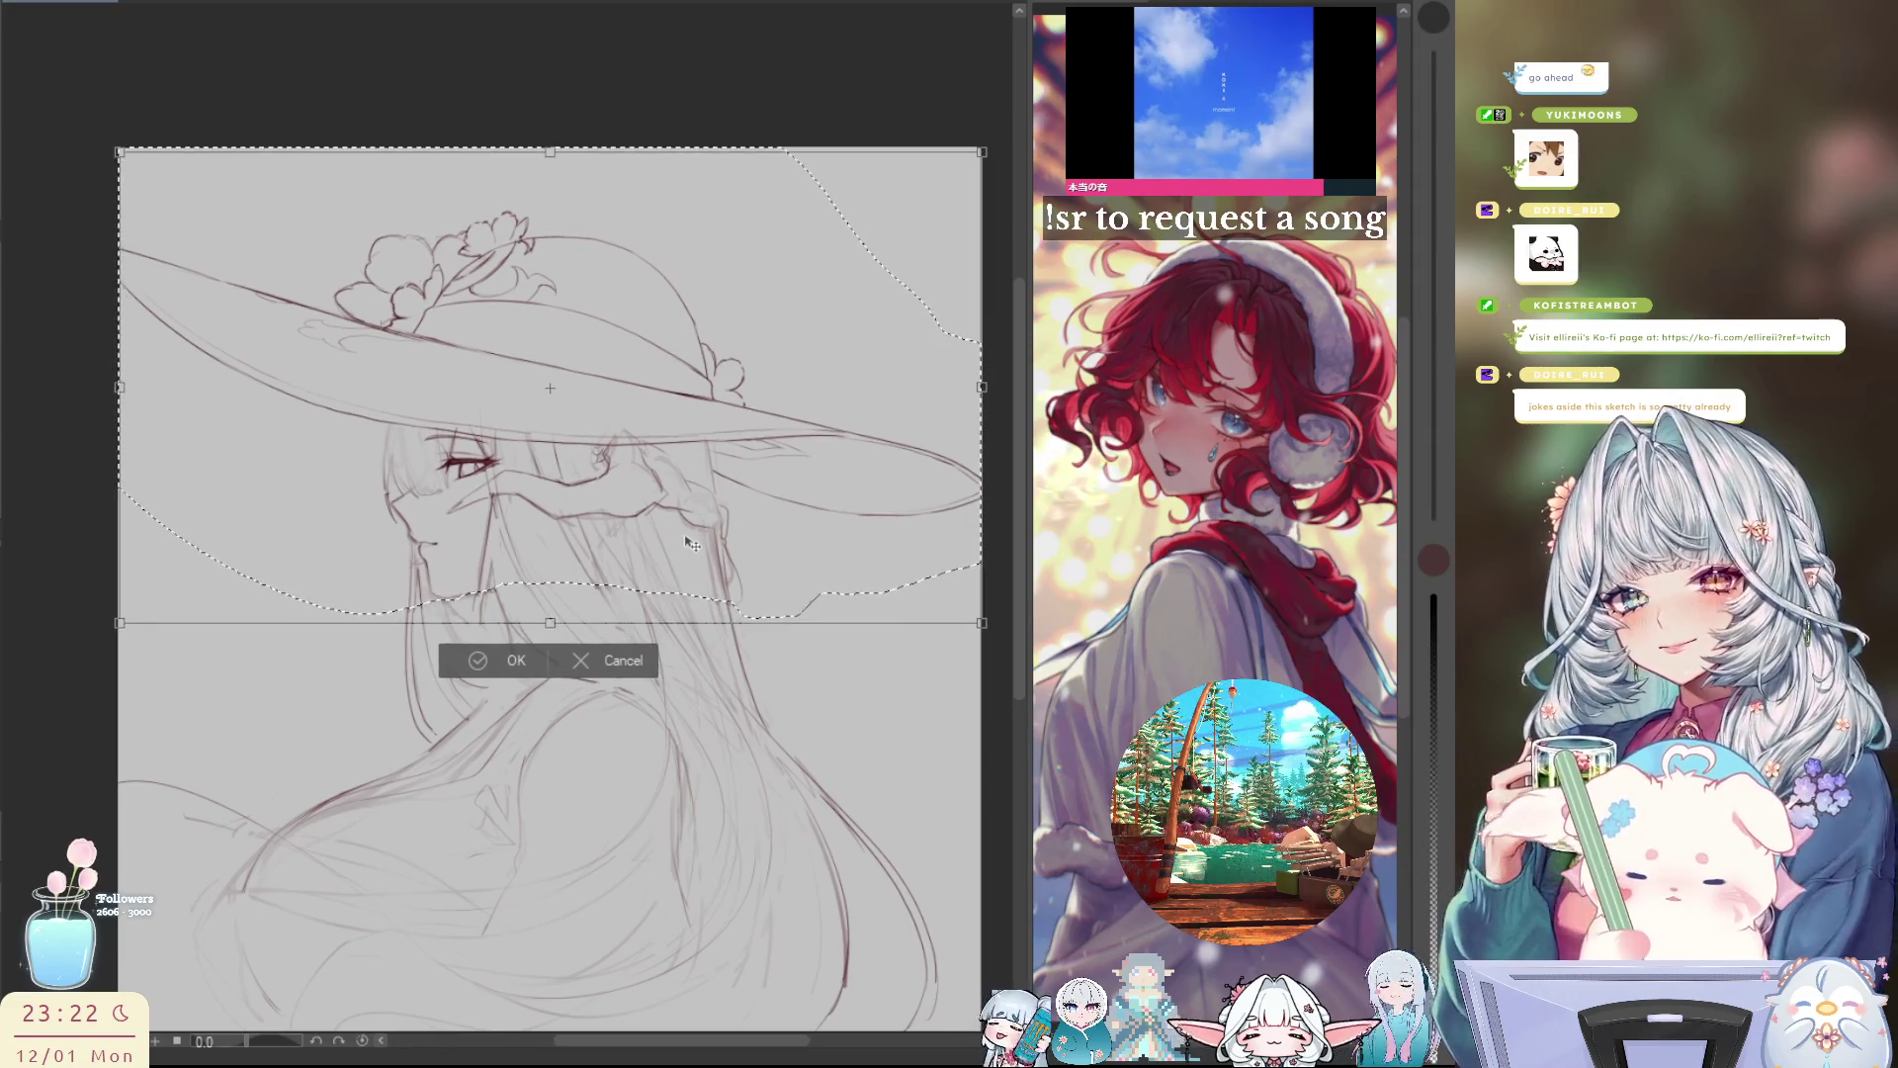
pyautogui.press('h')
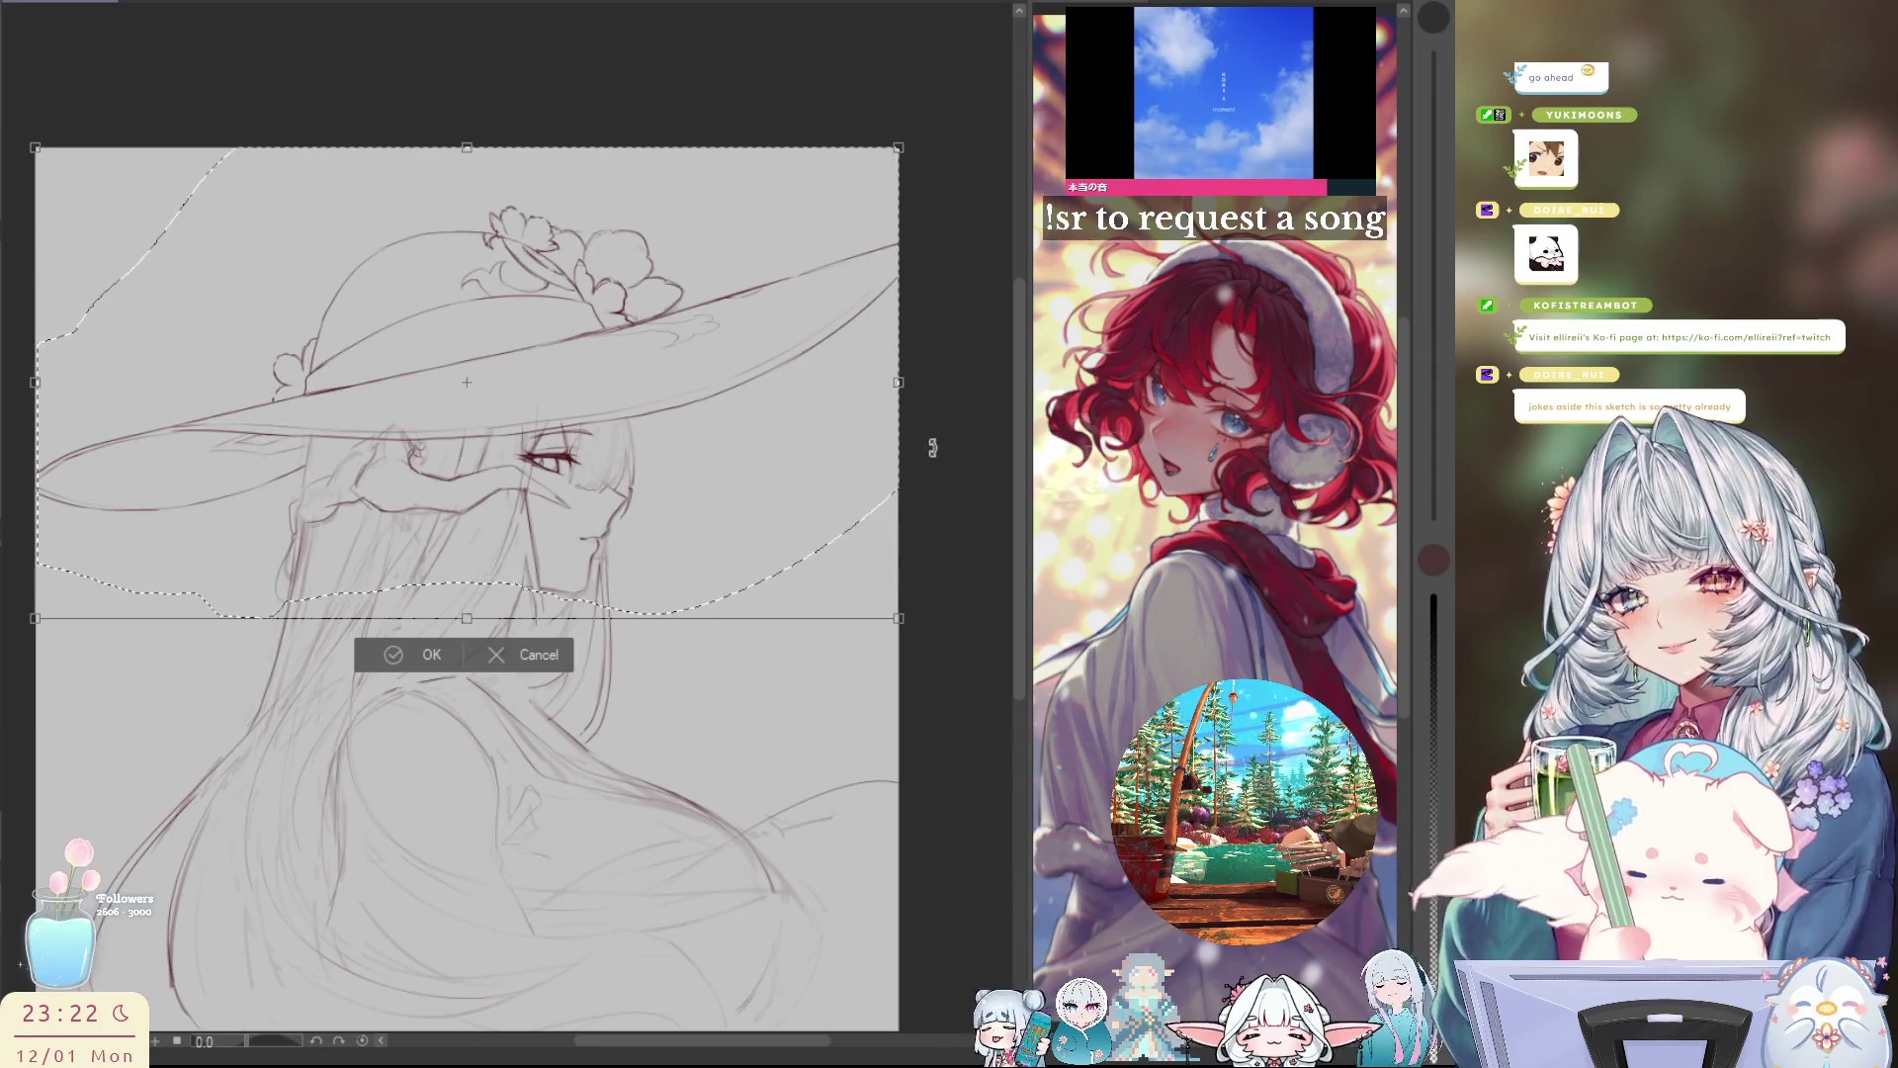
pyautogui.moveTo(937, 436); pyautogui.dragTo(935, 419)
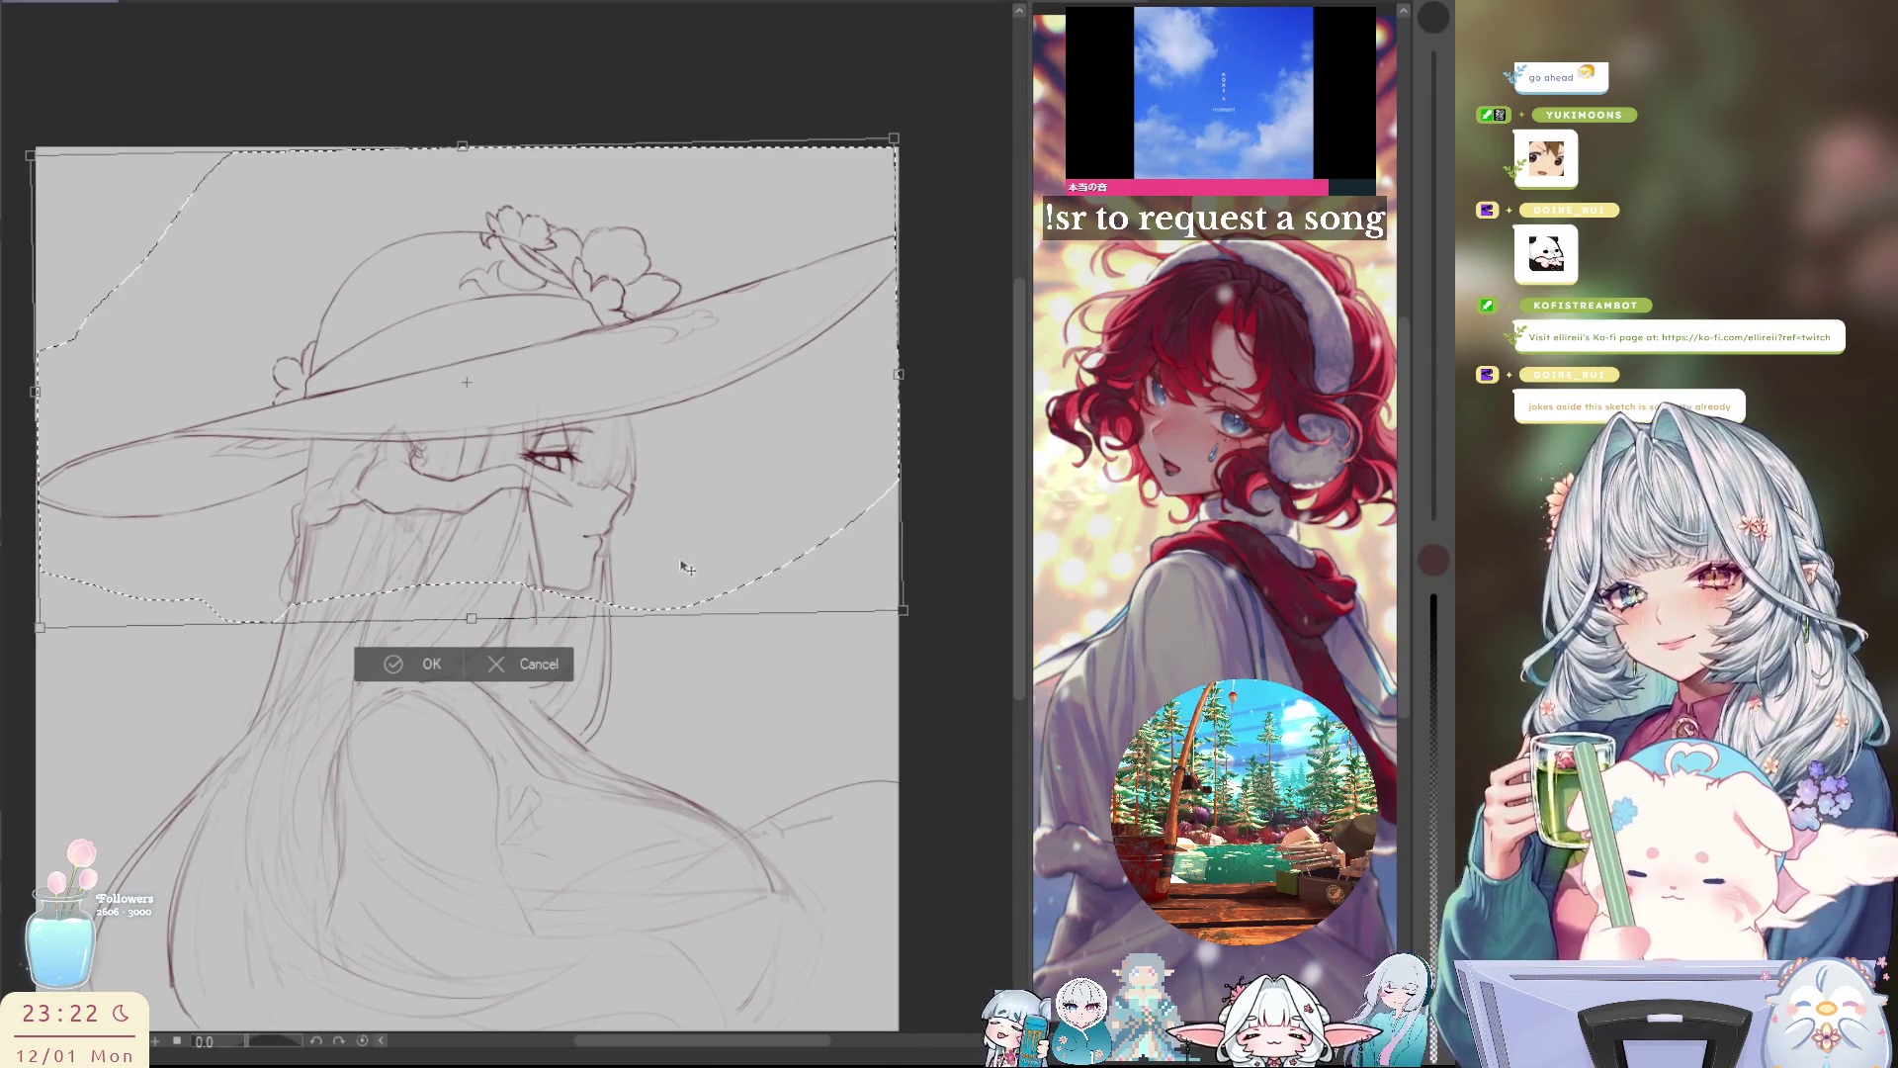
pyautogui.moveTo(689, 559); pyautogui.dragTo(687, 565)
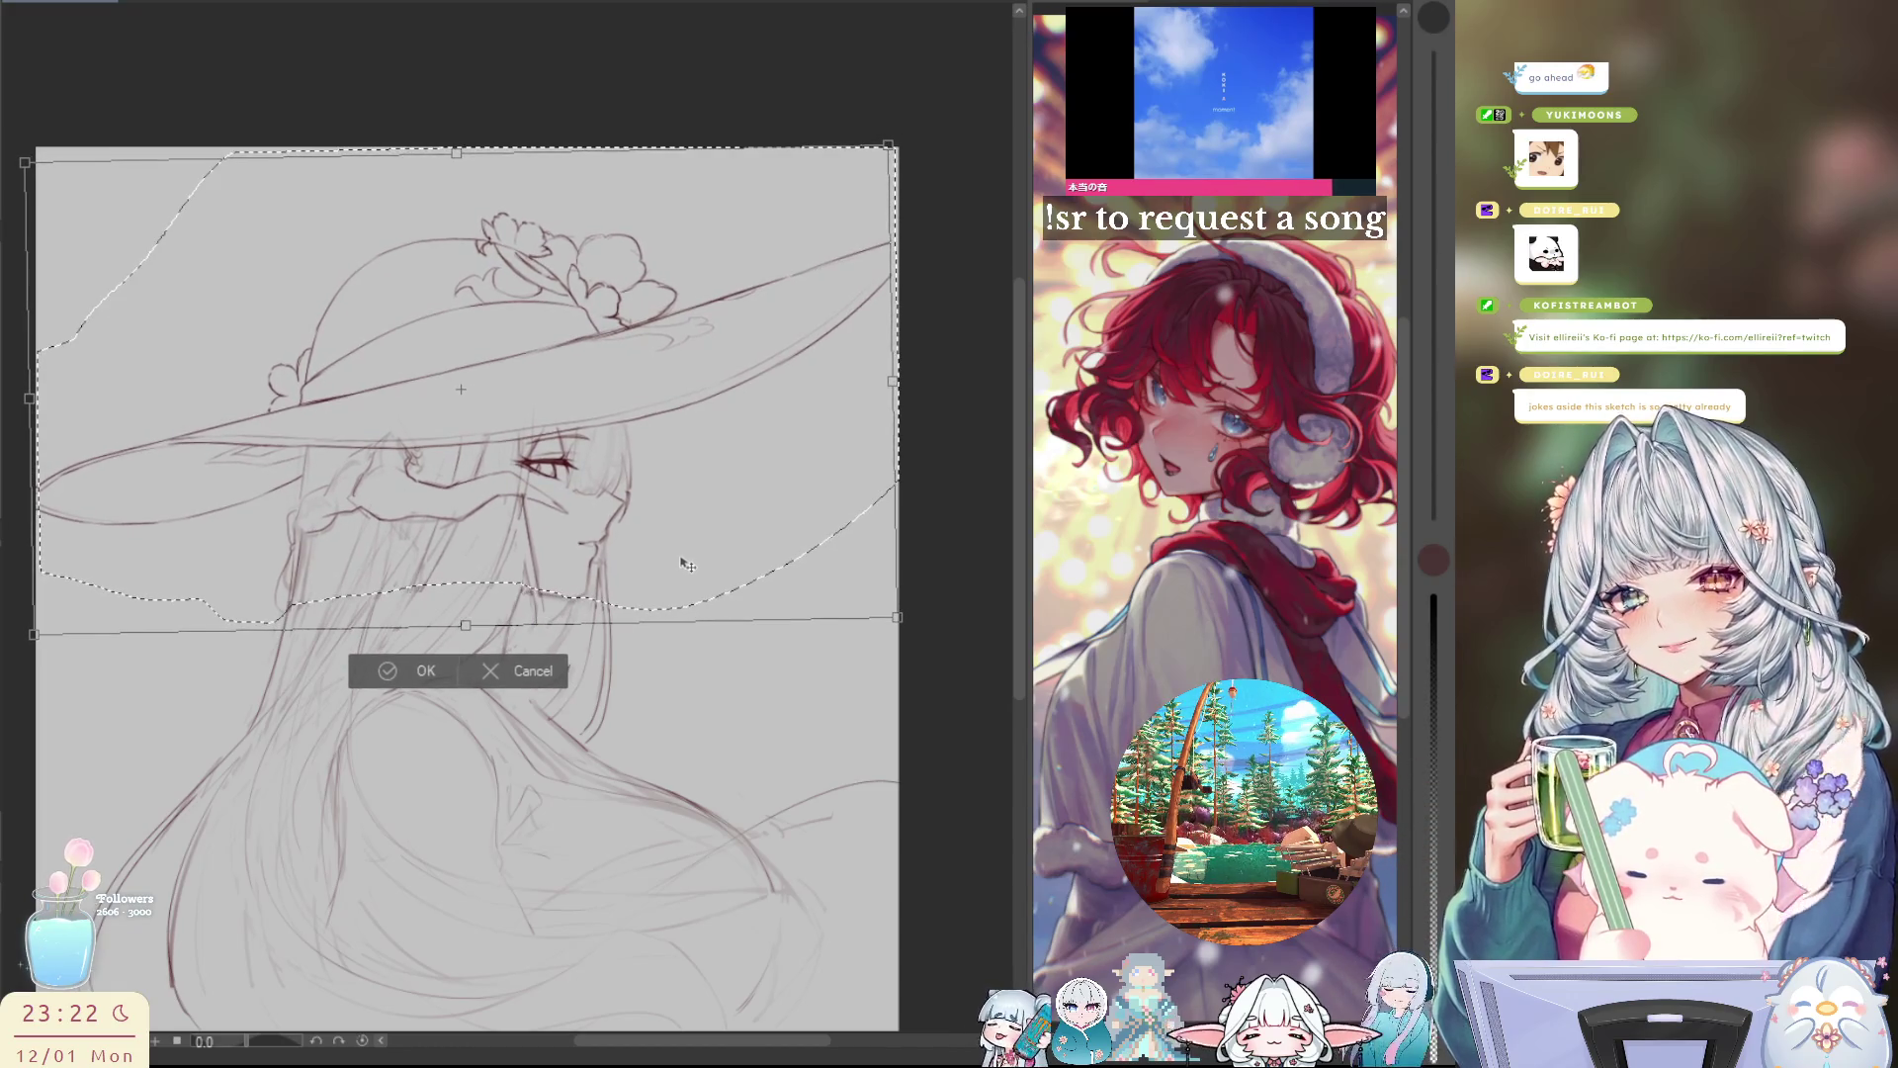
# Step: Undo the accidental skew, nudge the hat and head right and down, apply and deselect
pyautogui.press('h')
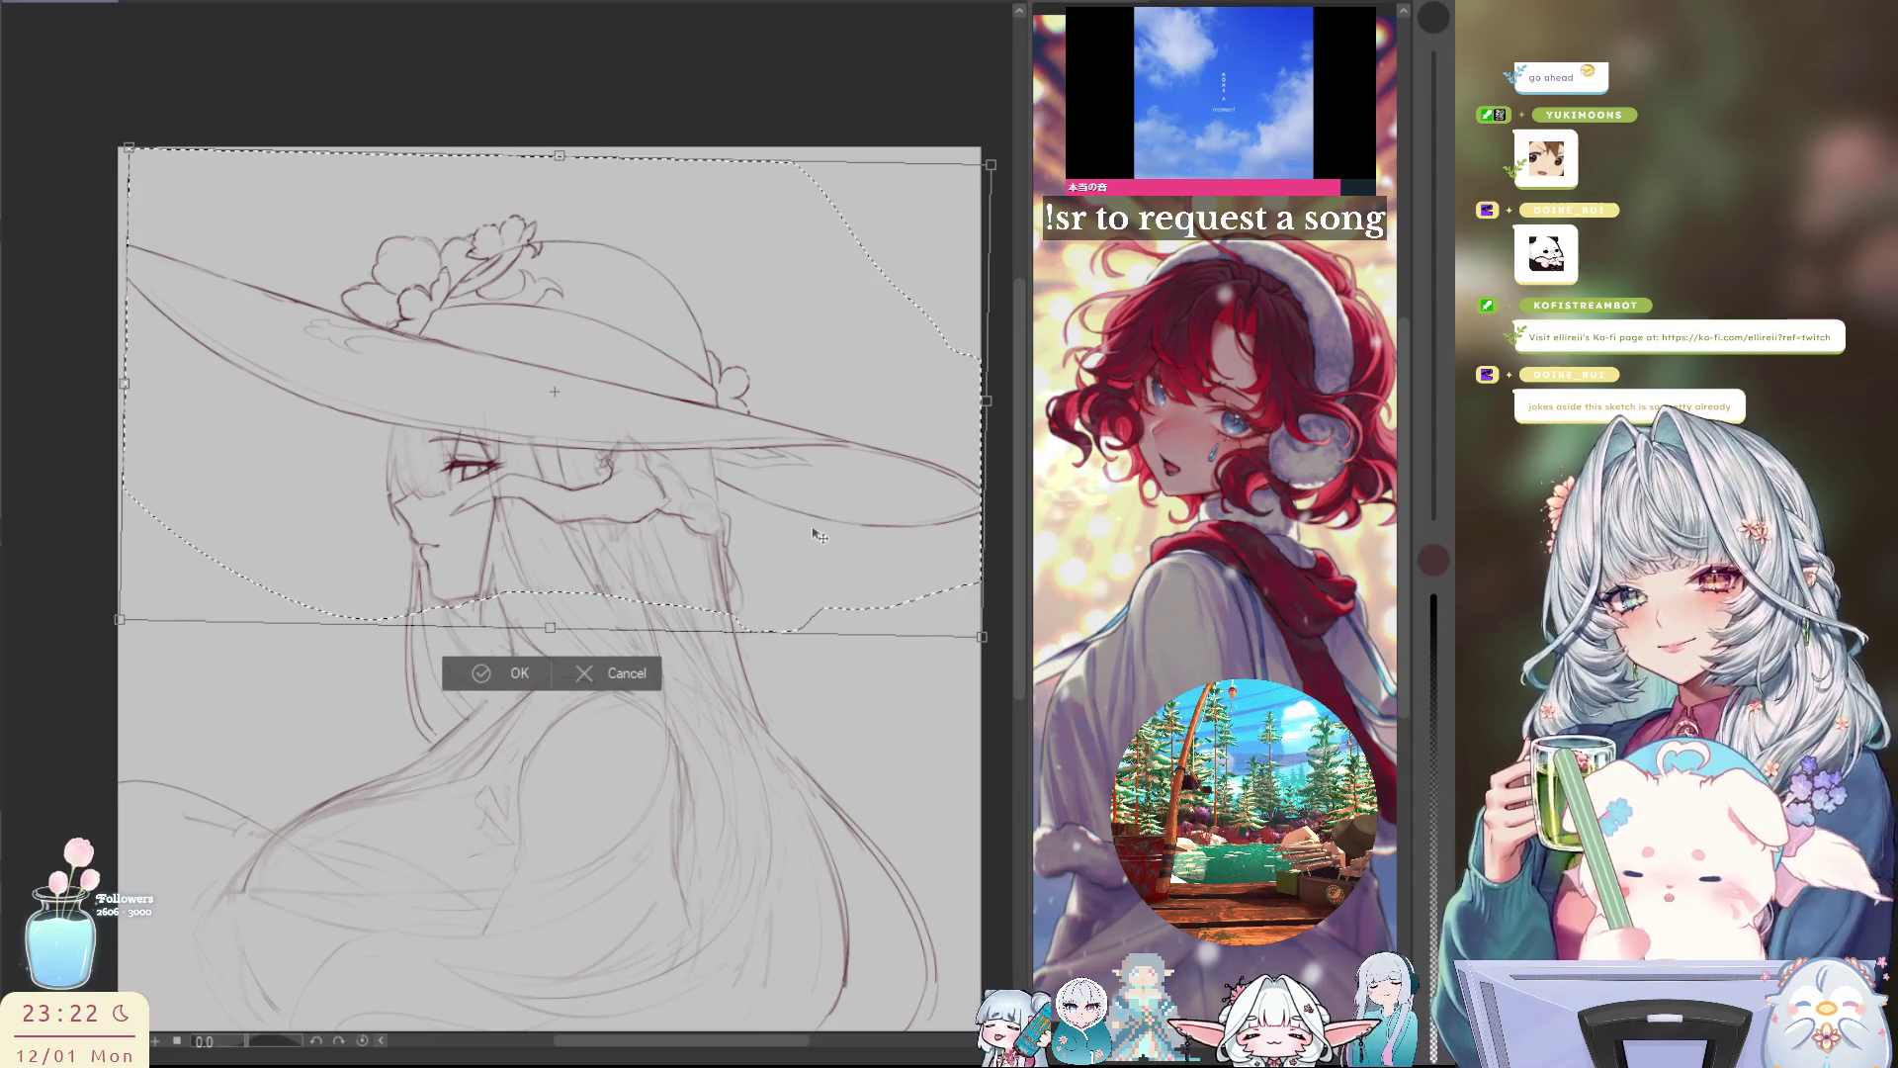
pyautogui.hotkey('ctrl', 'z')
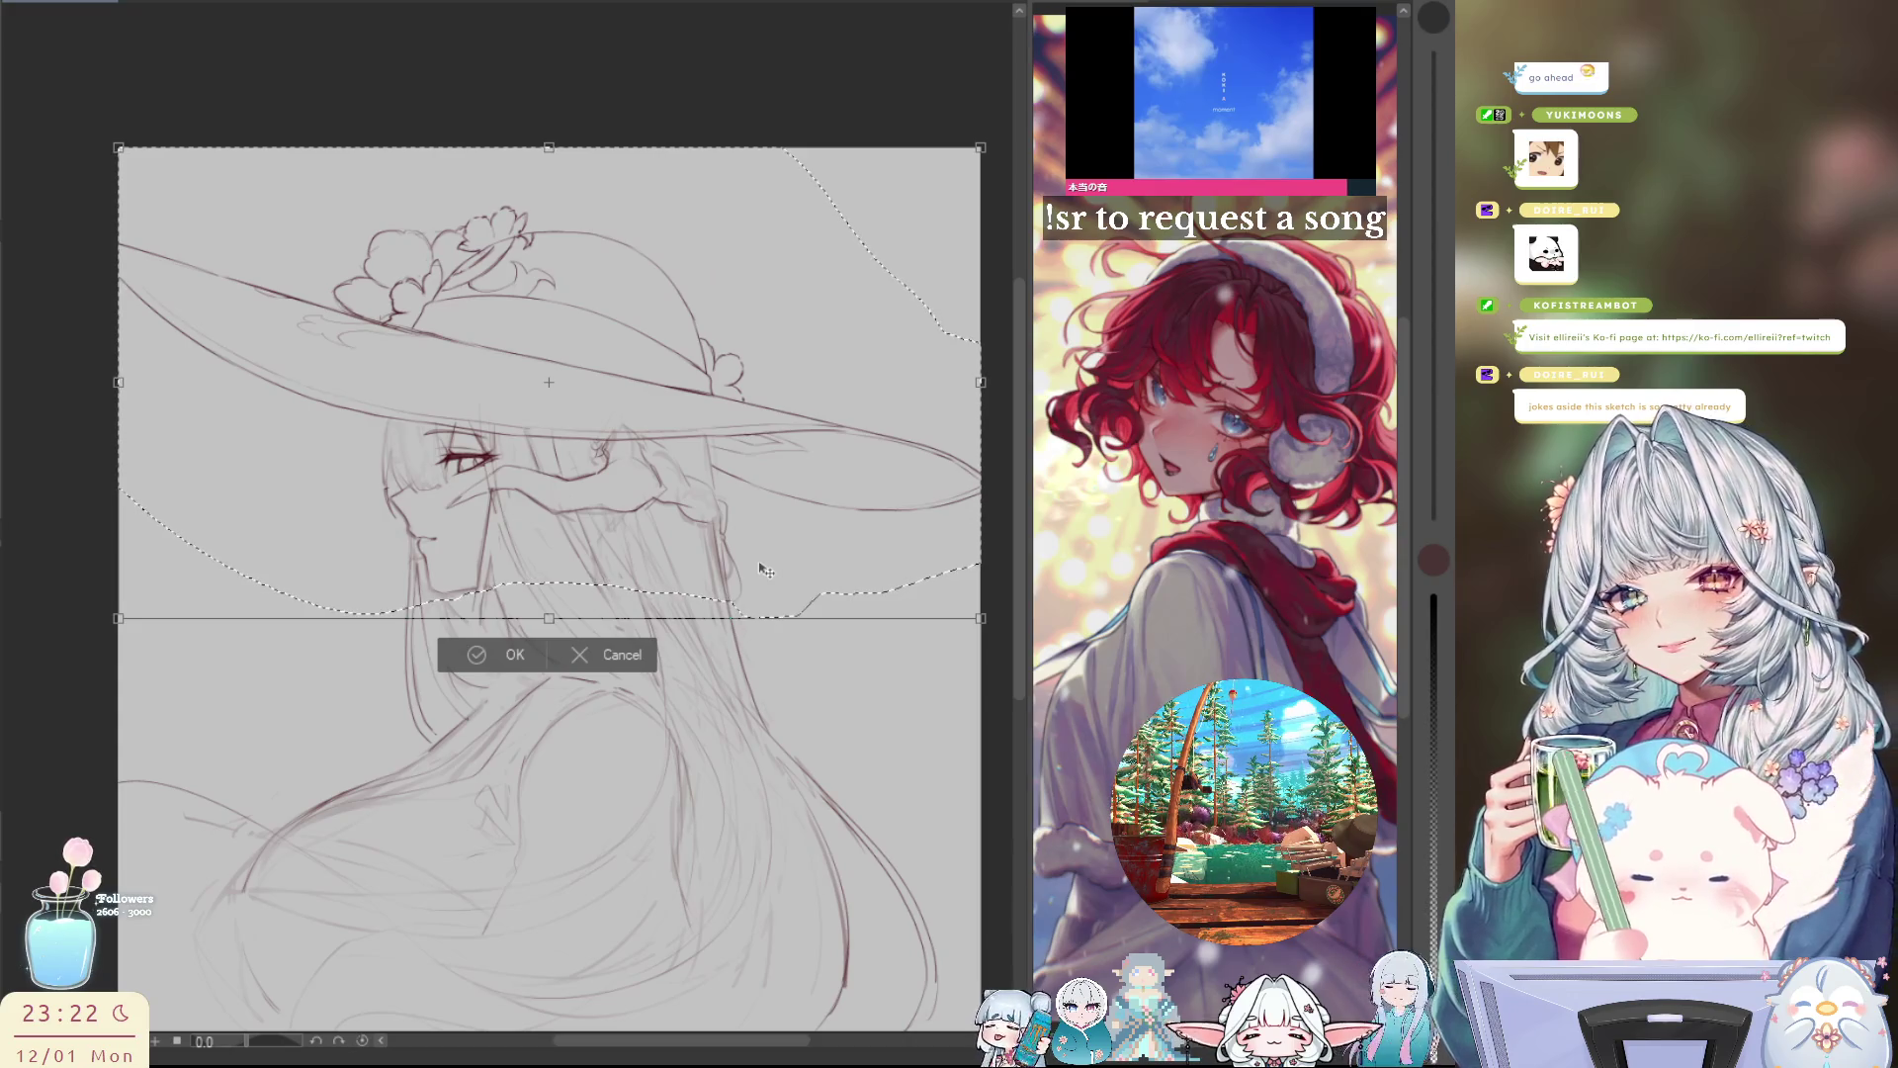
pyautogui.moveTo(690, 551); pyautogui.dragTo(698, 551)
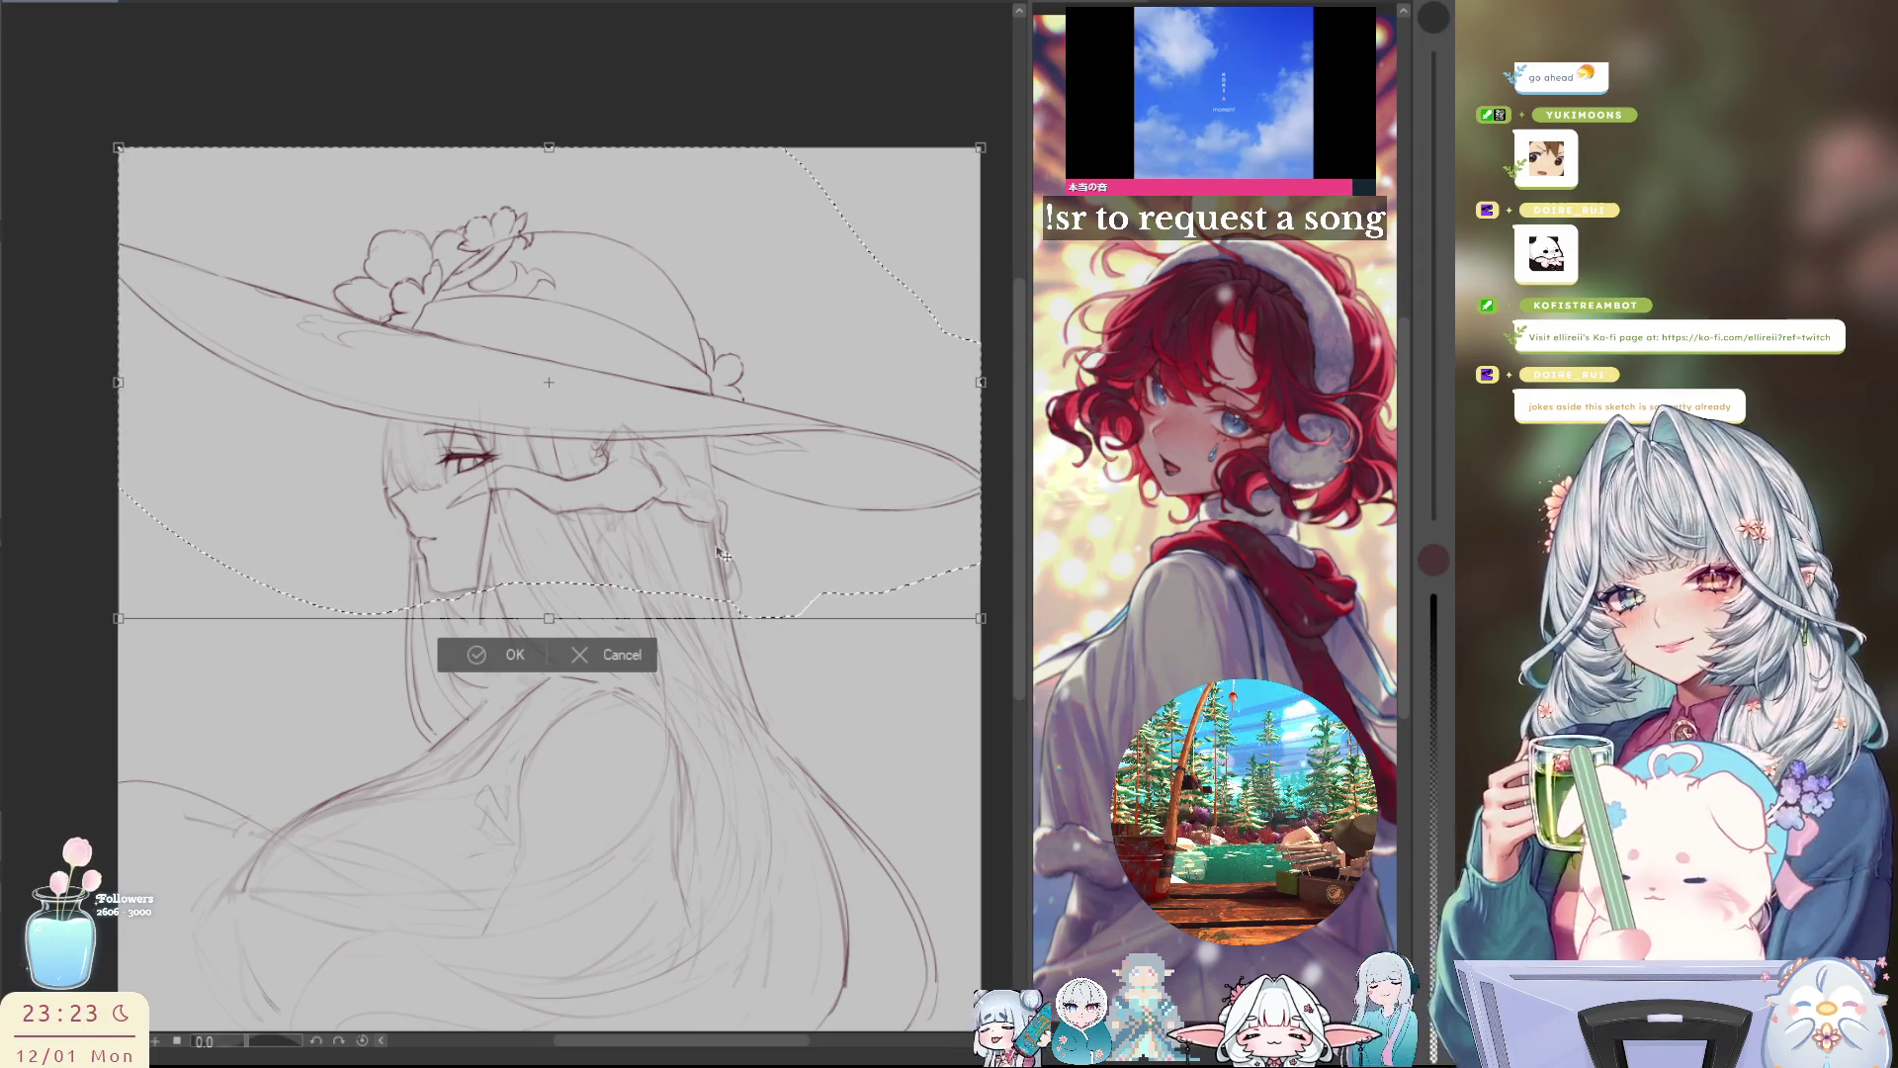
pyautogui.moveTo(729, 555); pyautogui.dragTo(728, 558)
pyautogui.moveTo(725, 556); pyautogui.dragTo(730, 559)
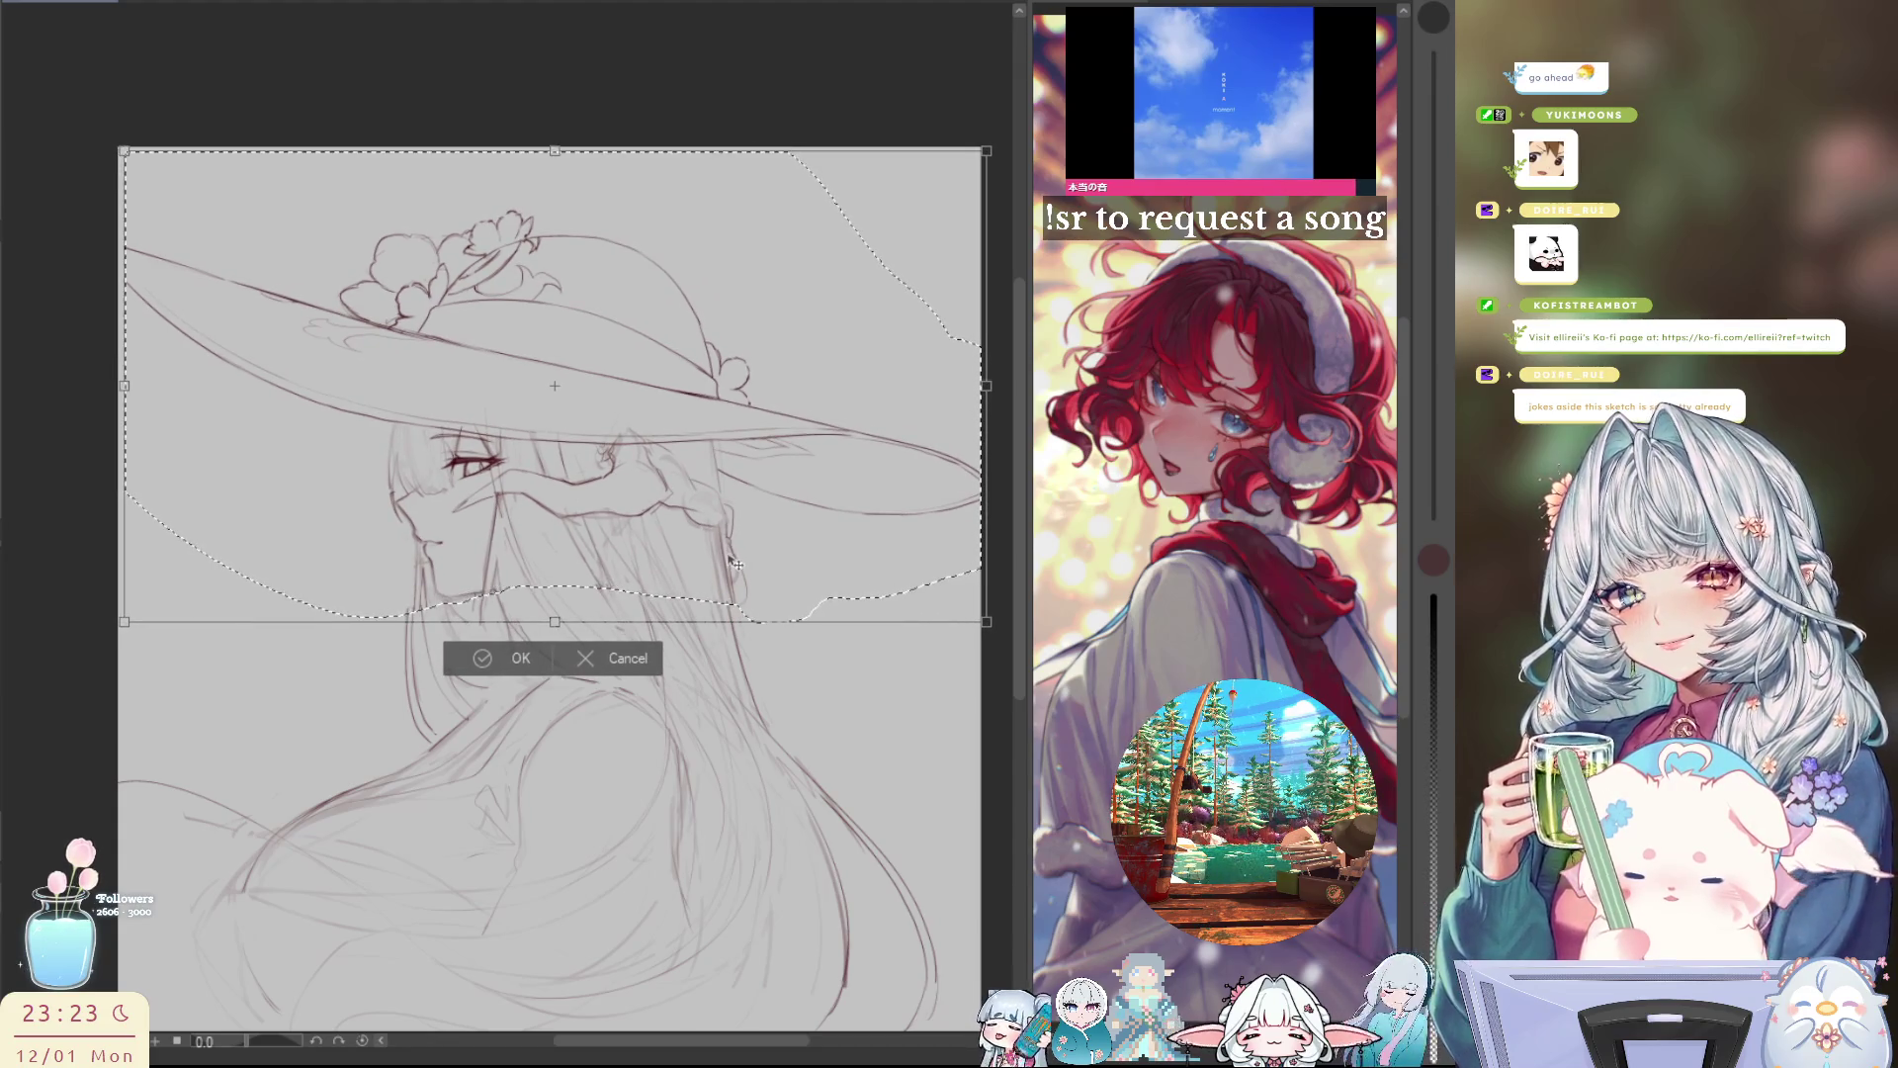
pyautogui.click(484, 655)
pyautogui.hotkey('ctrl', 'd')
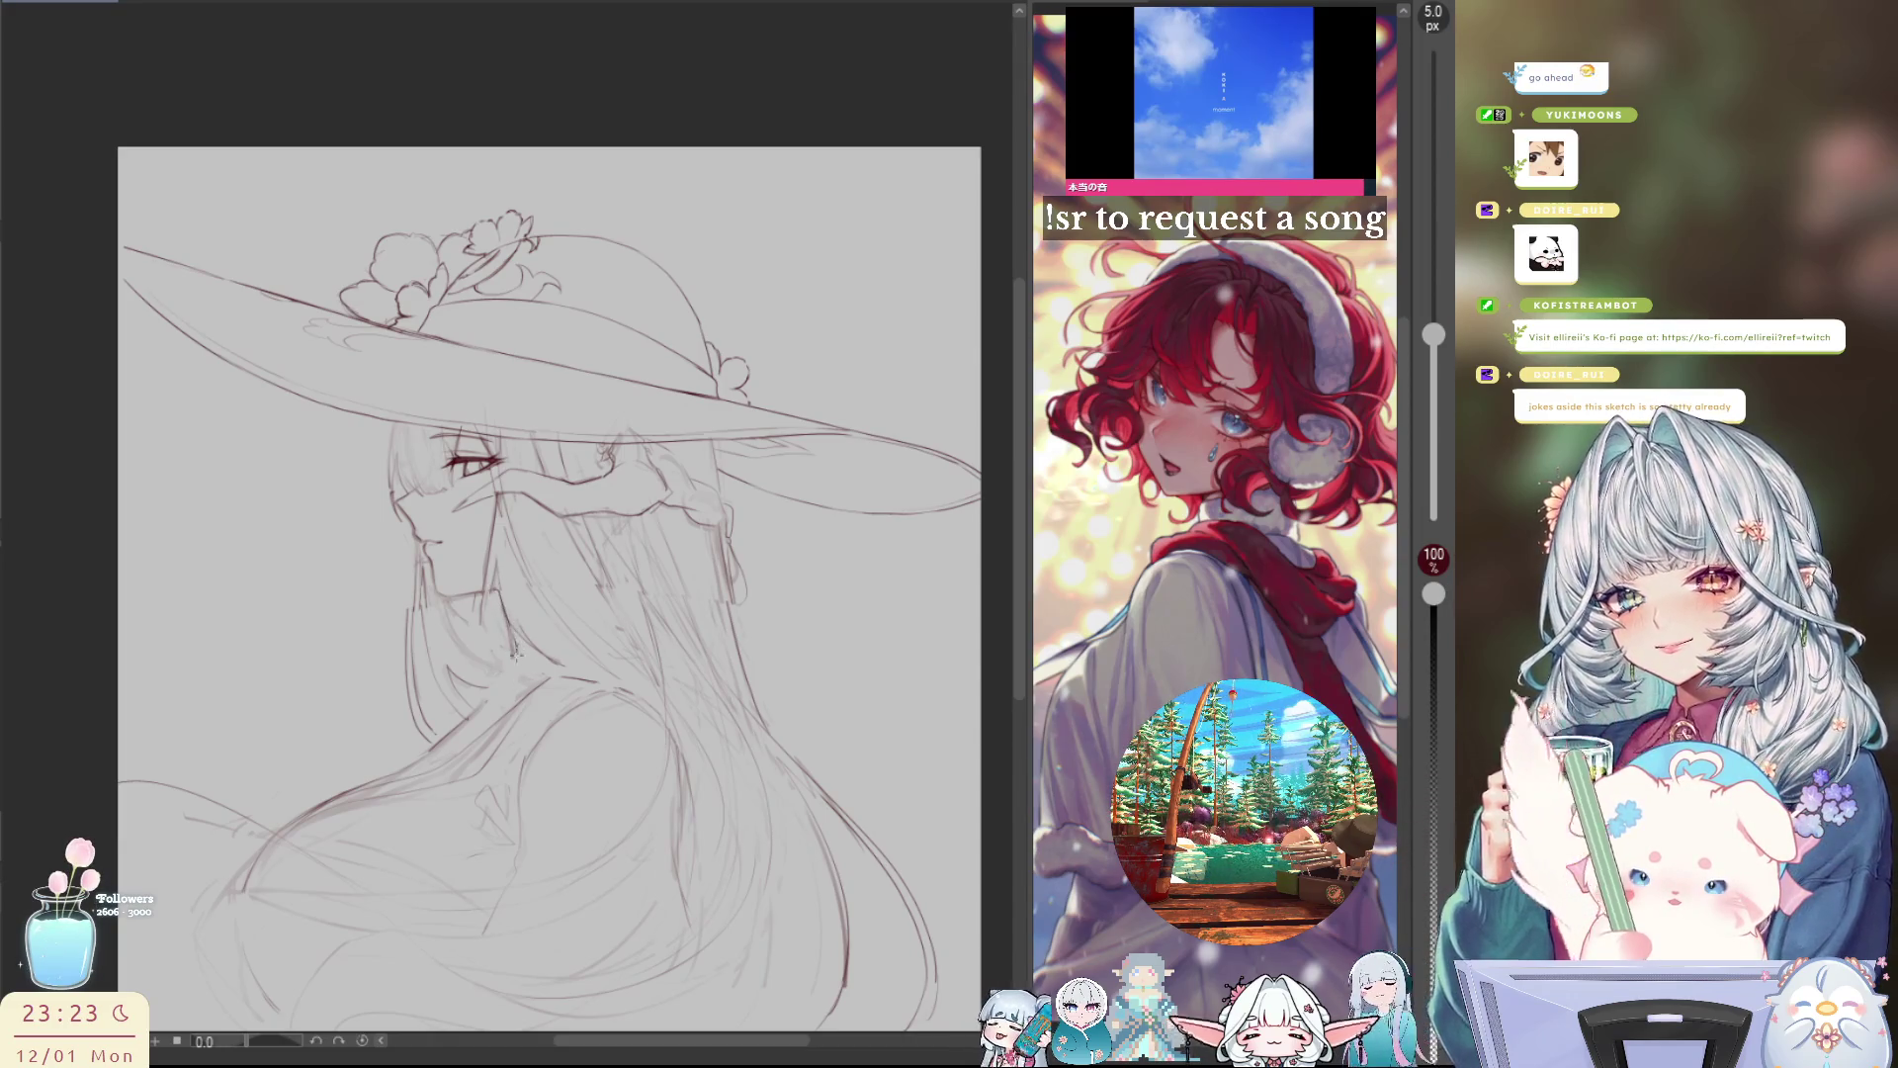
# Step: Mirror the view and back twice to check the drawing, then restore the hat-and-head selection
pyautogui.press('h')
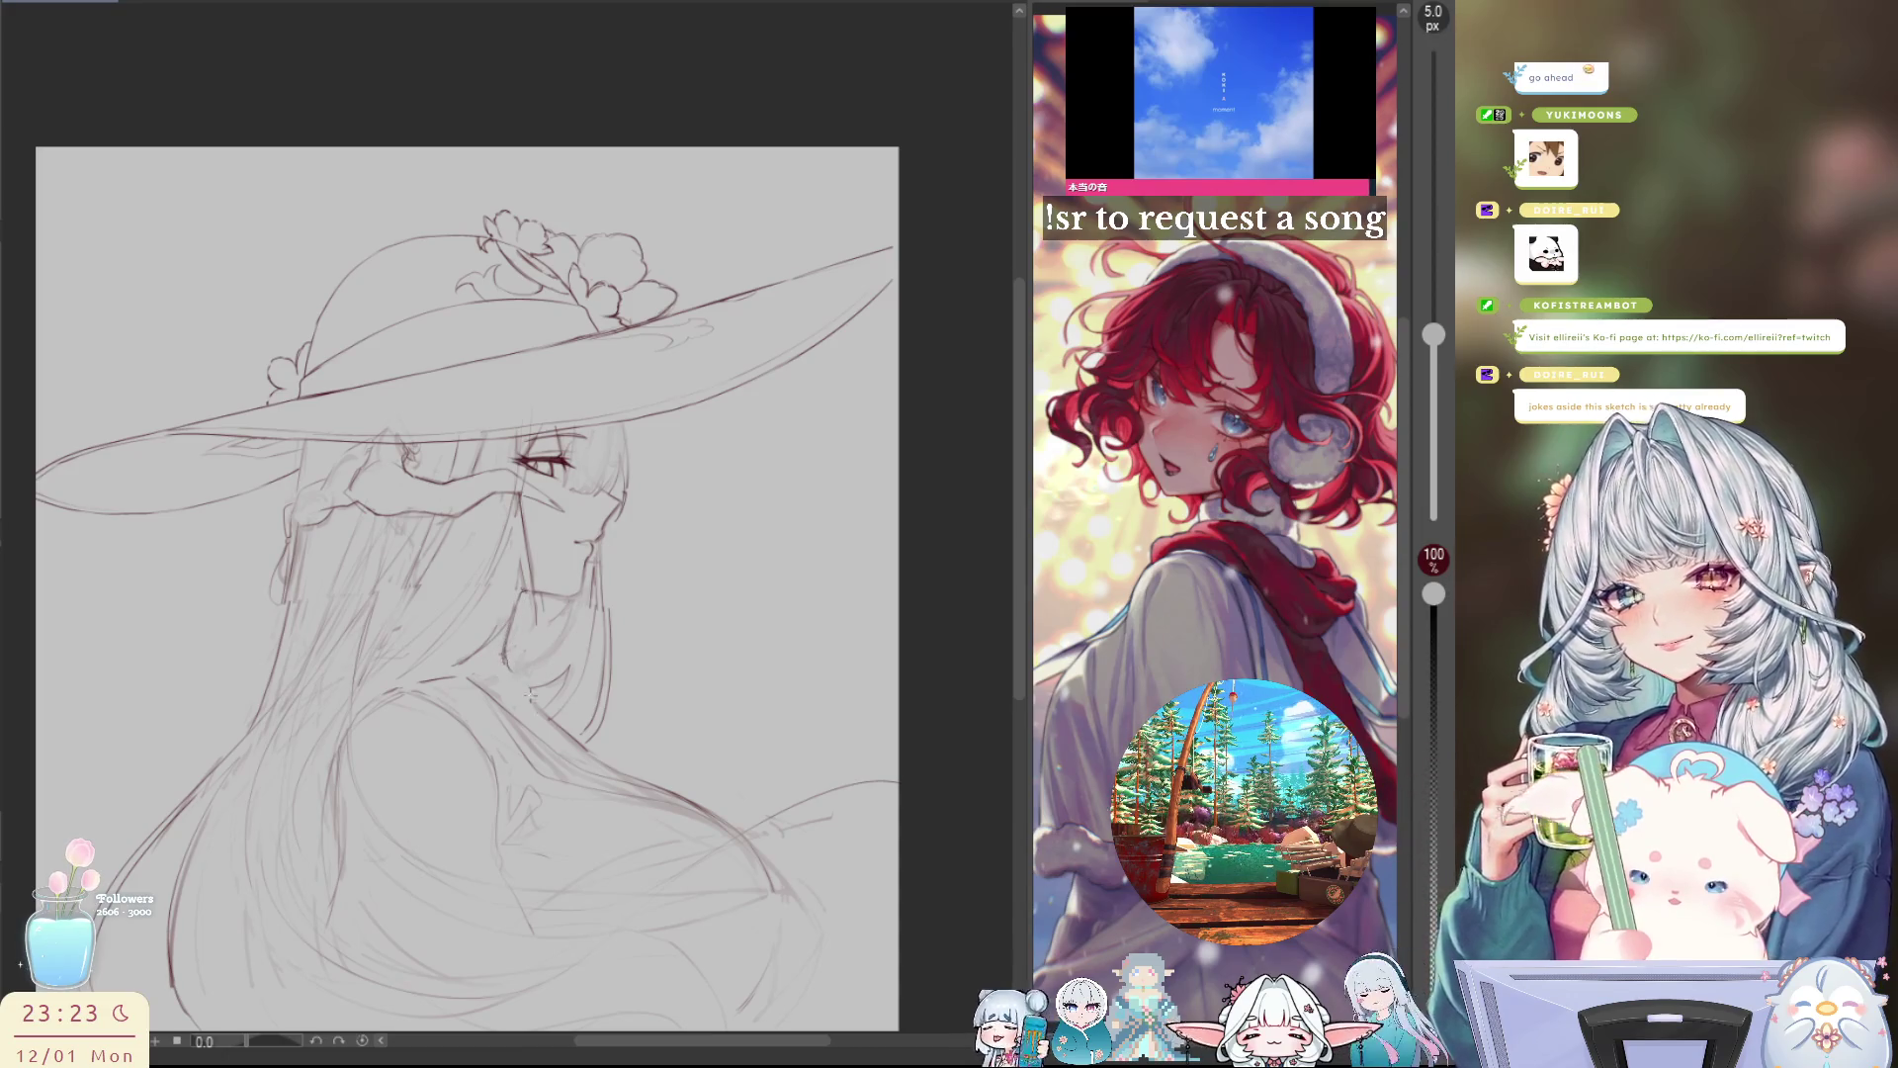
pyautogui.press('h')
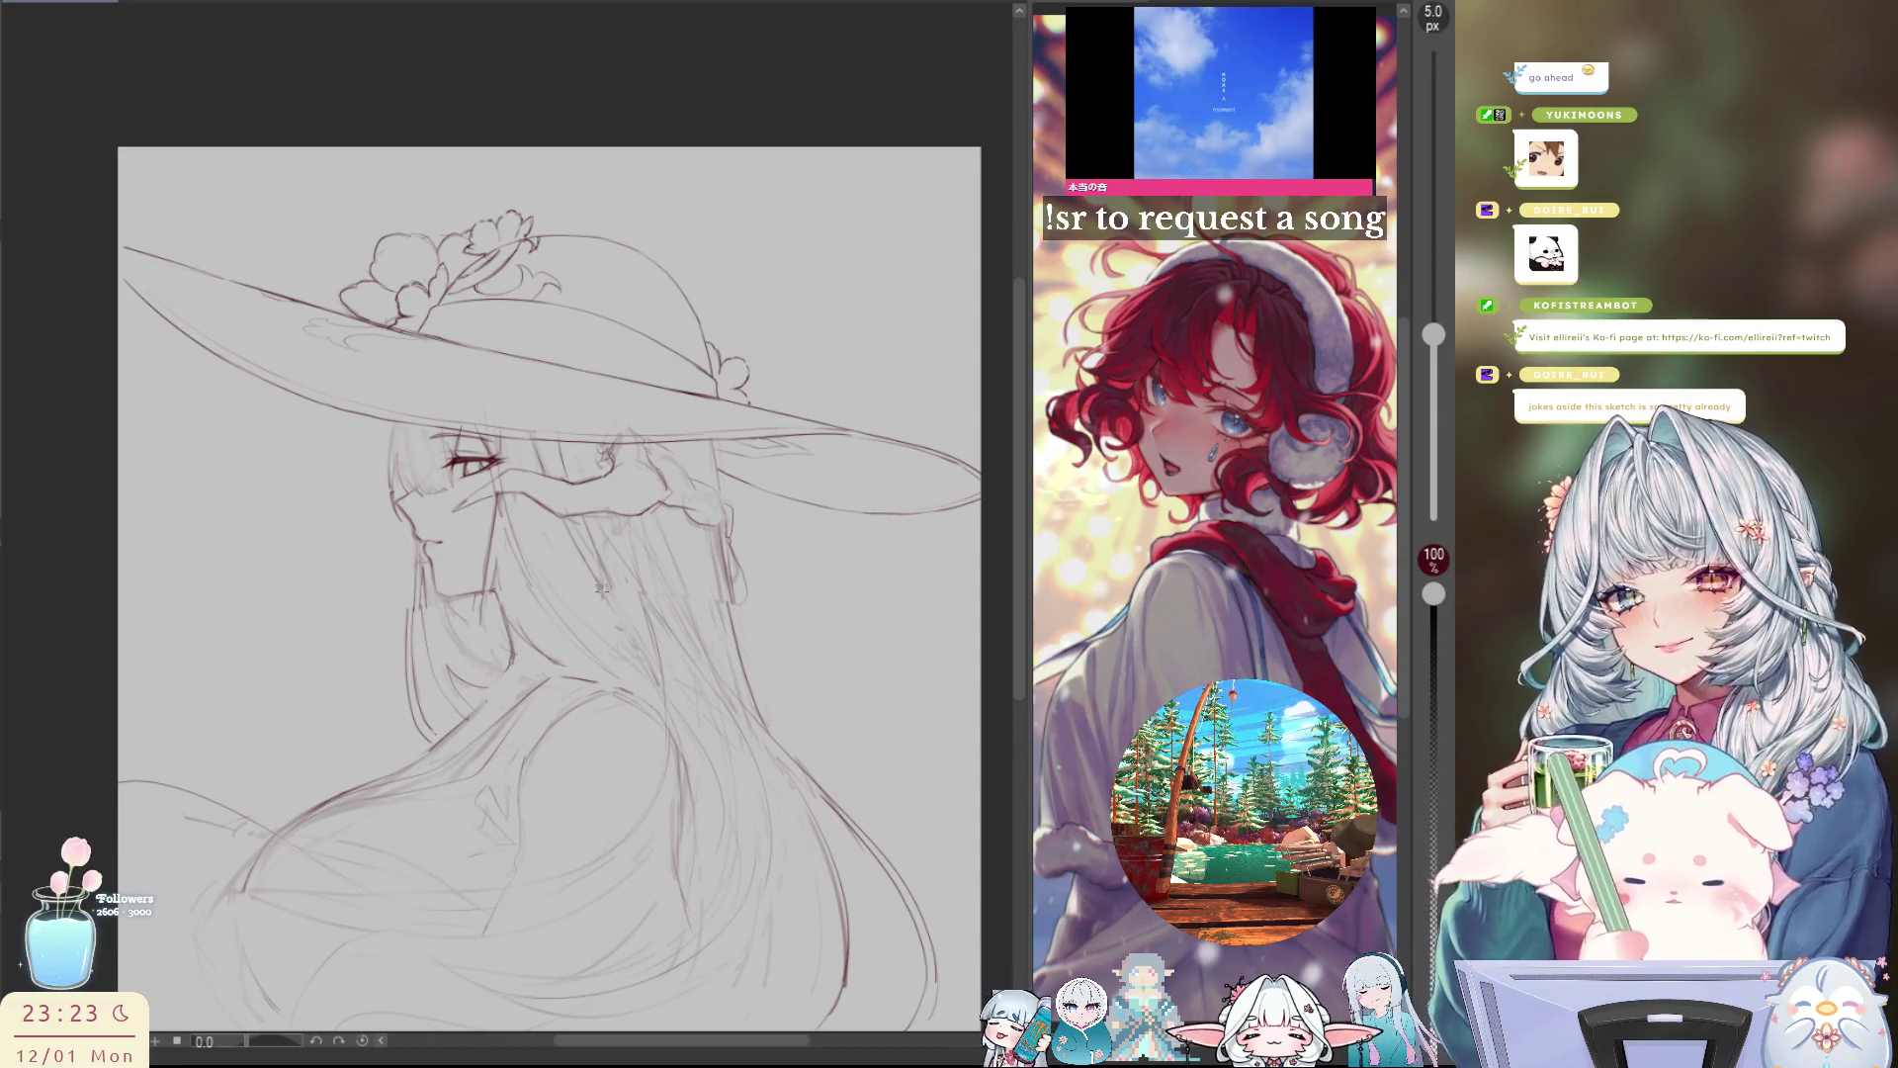
pyautogui.press('h')
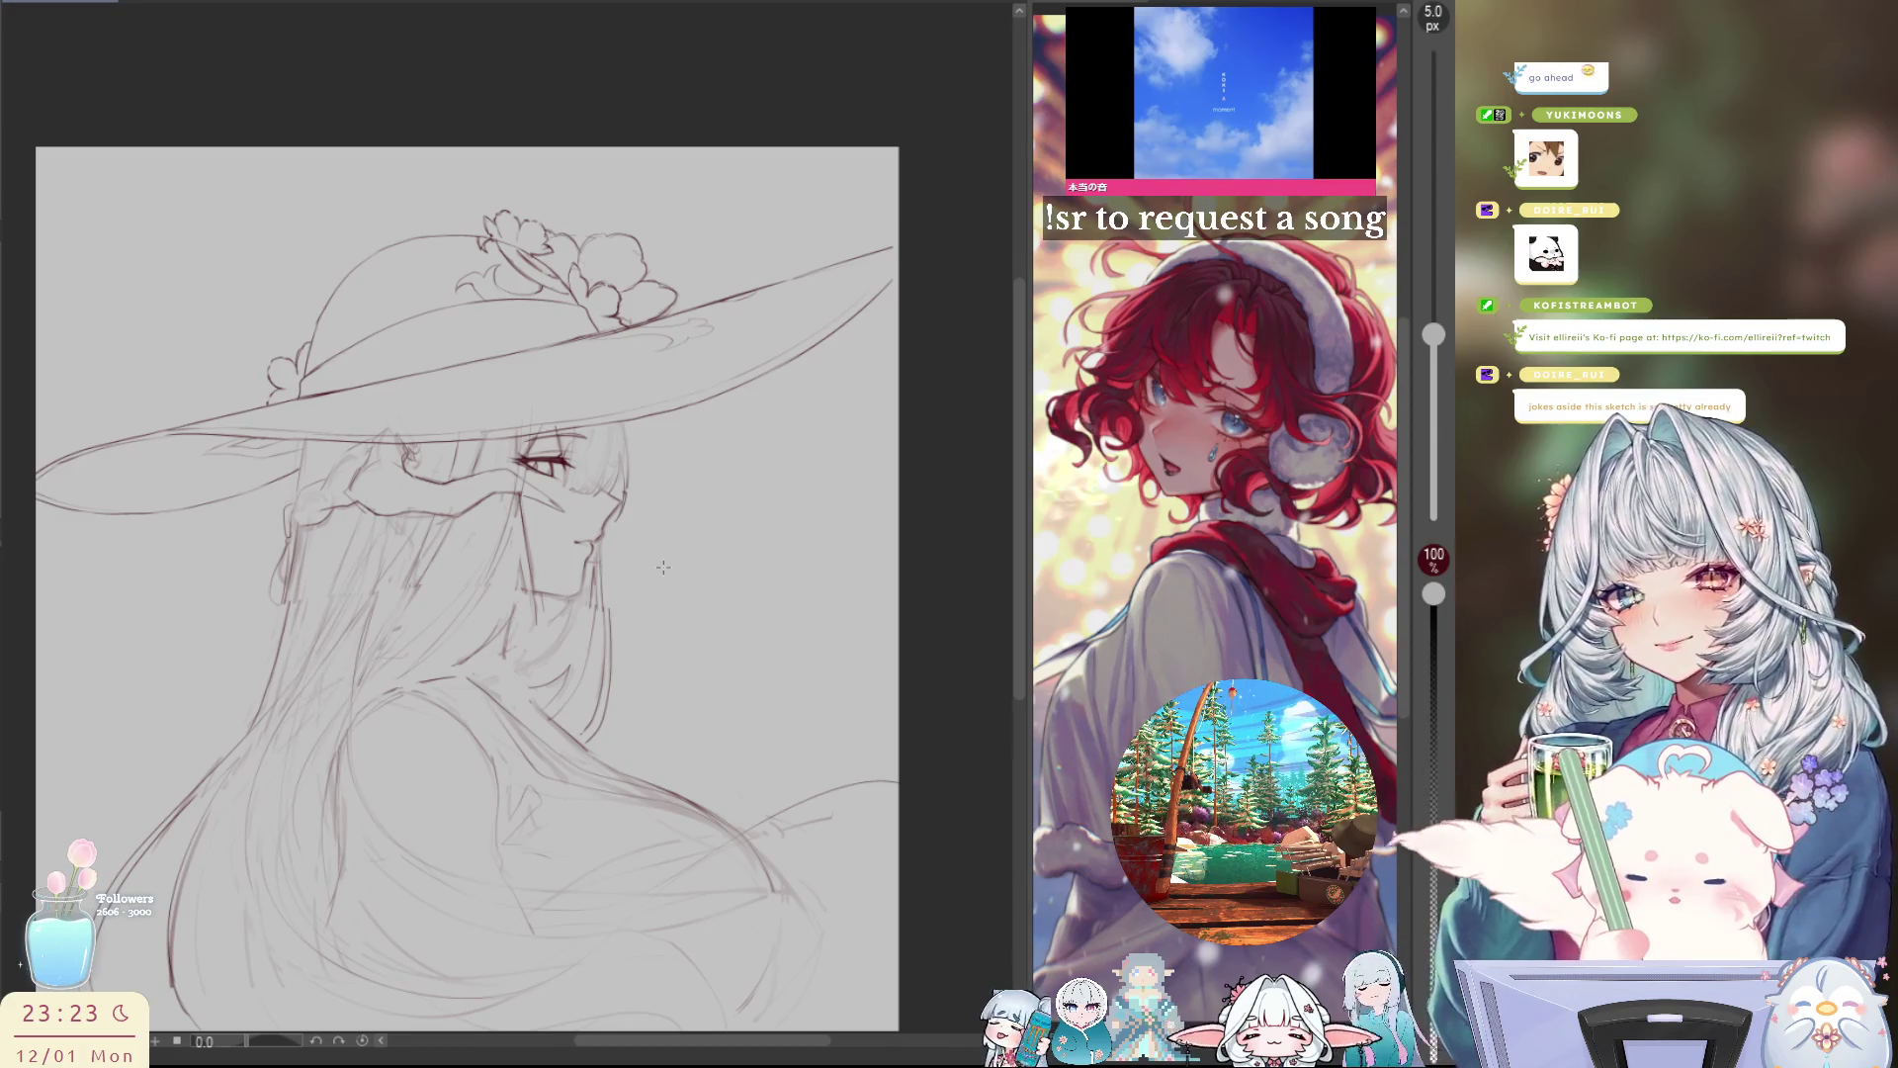
pyautogui.press('h')
pyautogui.hotkey('ctrl', 'z')
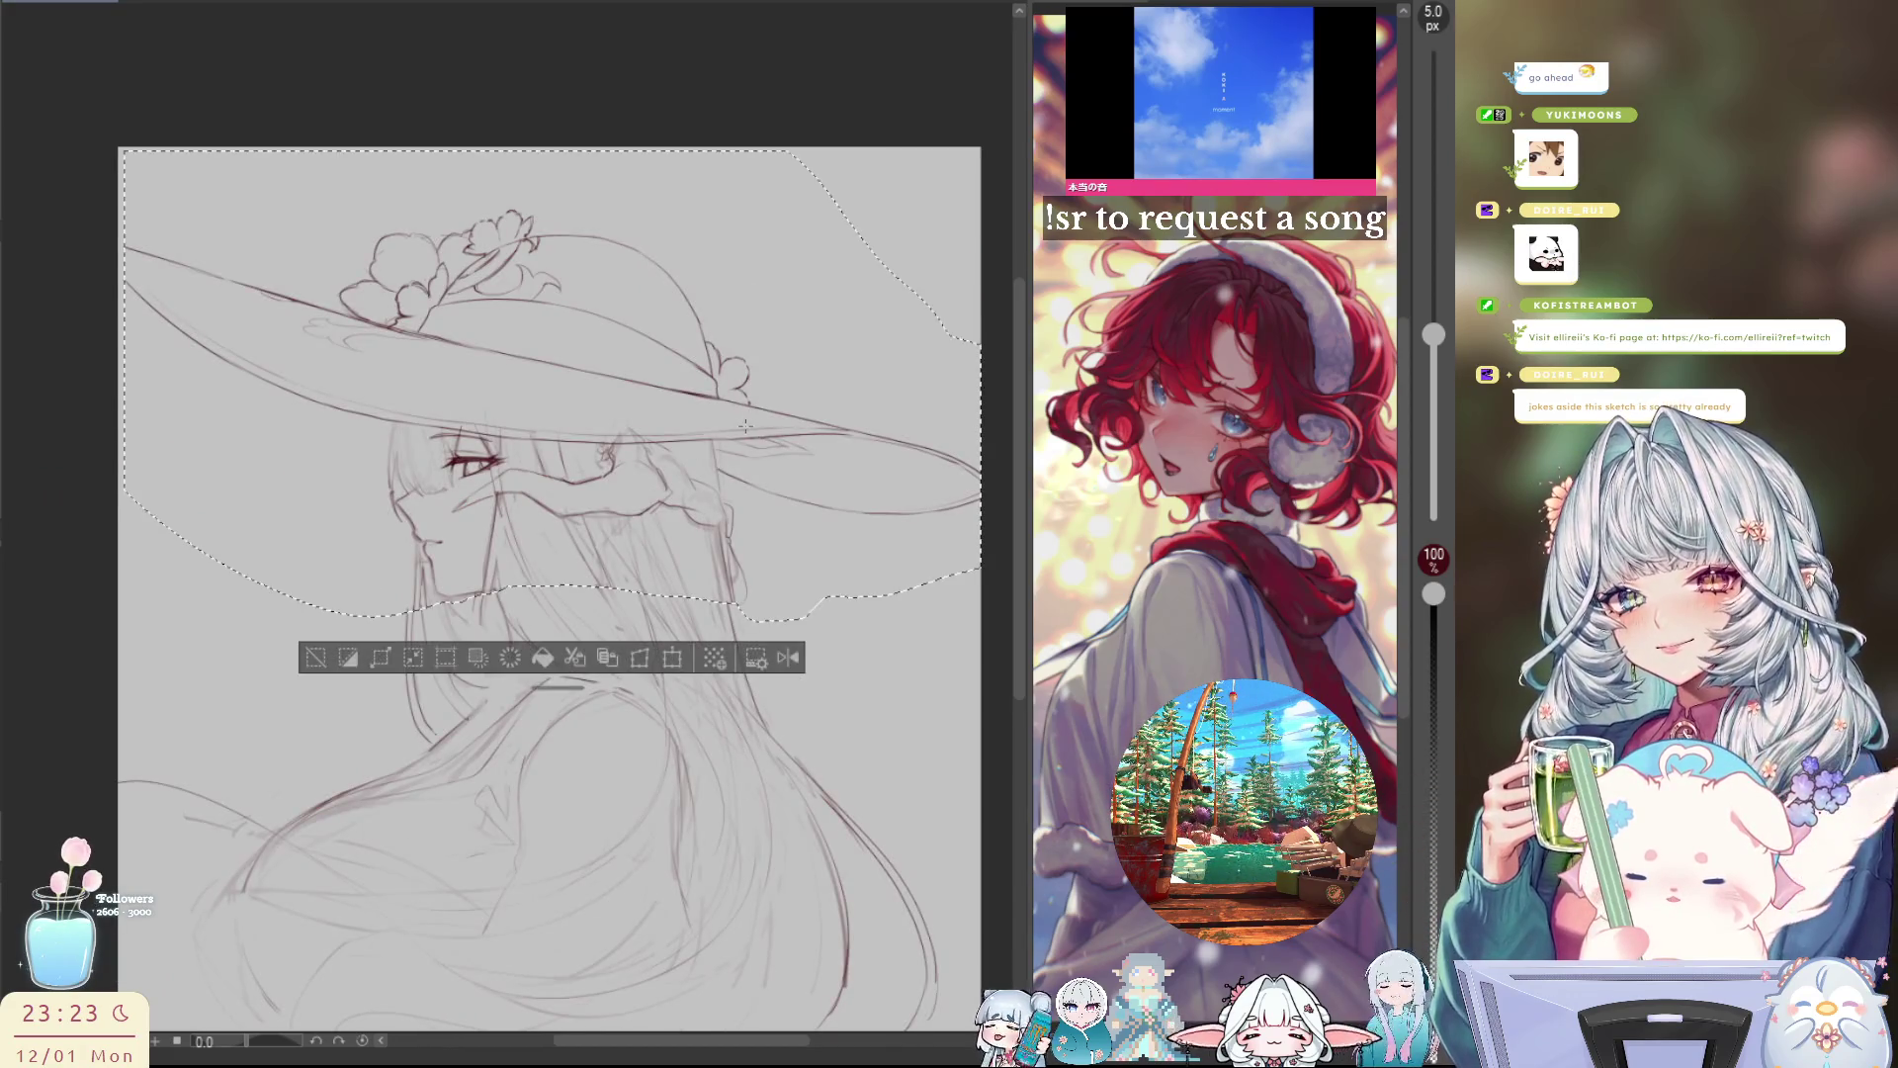
# Step: Reopen Transform (Ctrl+T) on the hat and head area, nudging it slightly right
pyautogui.scroll(2, 716, 452)
pyautogui.scroll(-2, 707, 465)
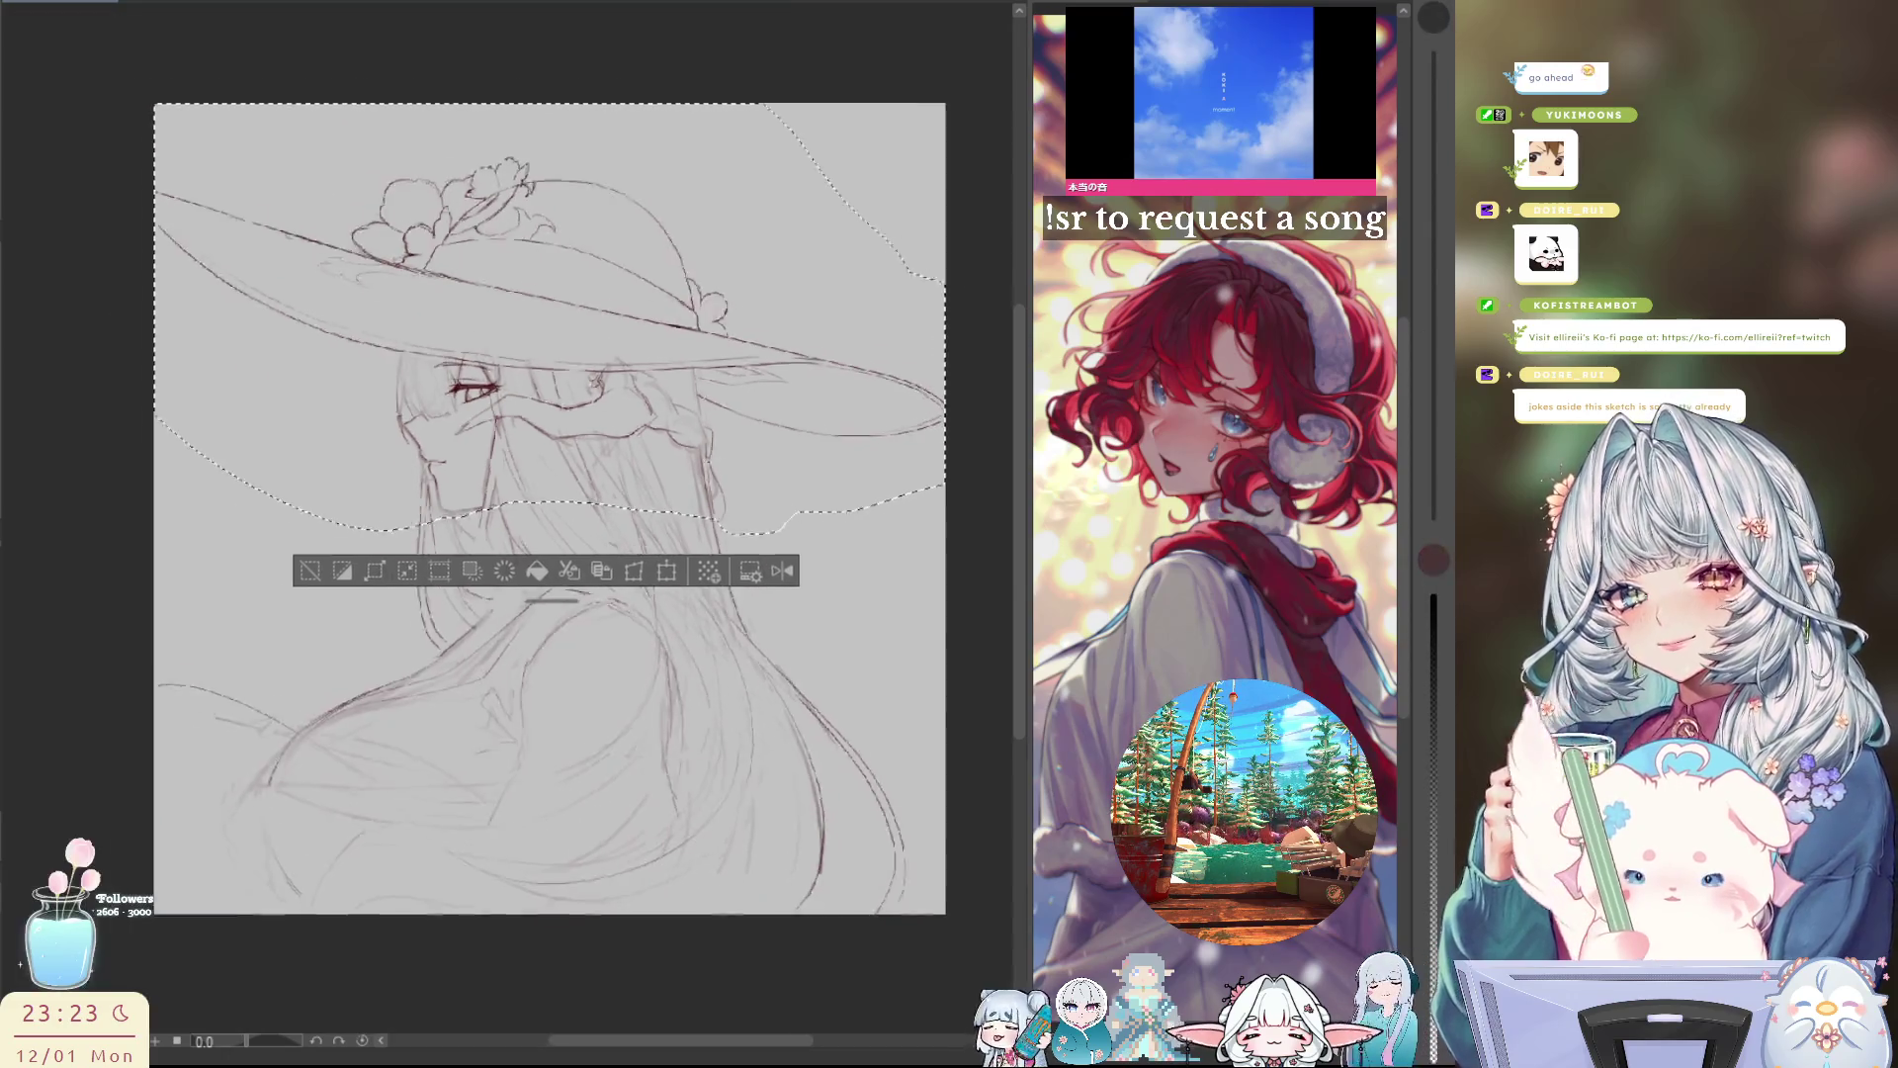
pyautogui.scroll(1, 708, 465)
pyautogui.press('p')
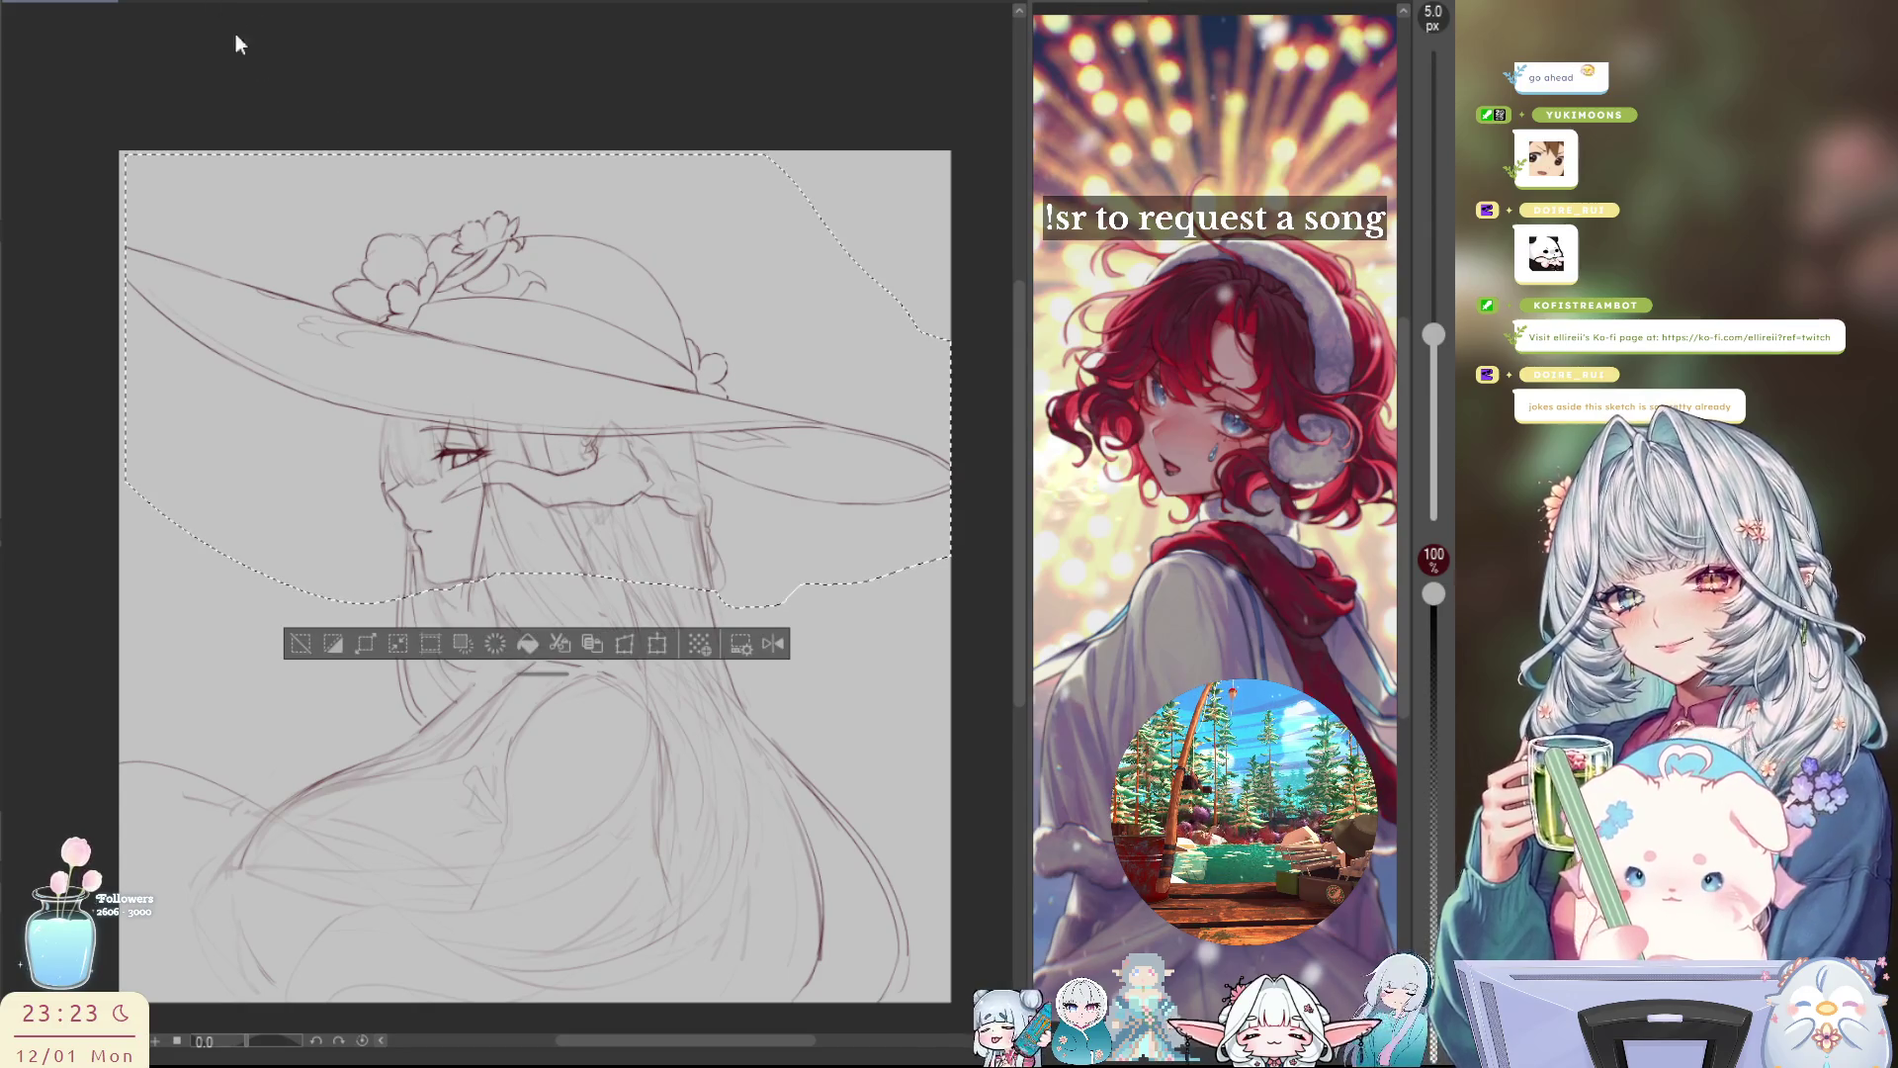
pyautogui.hotkey('ctrl', 't')
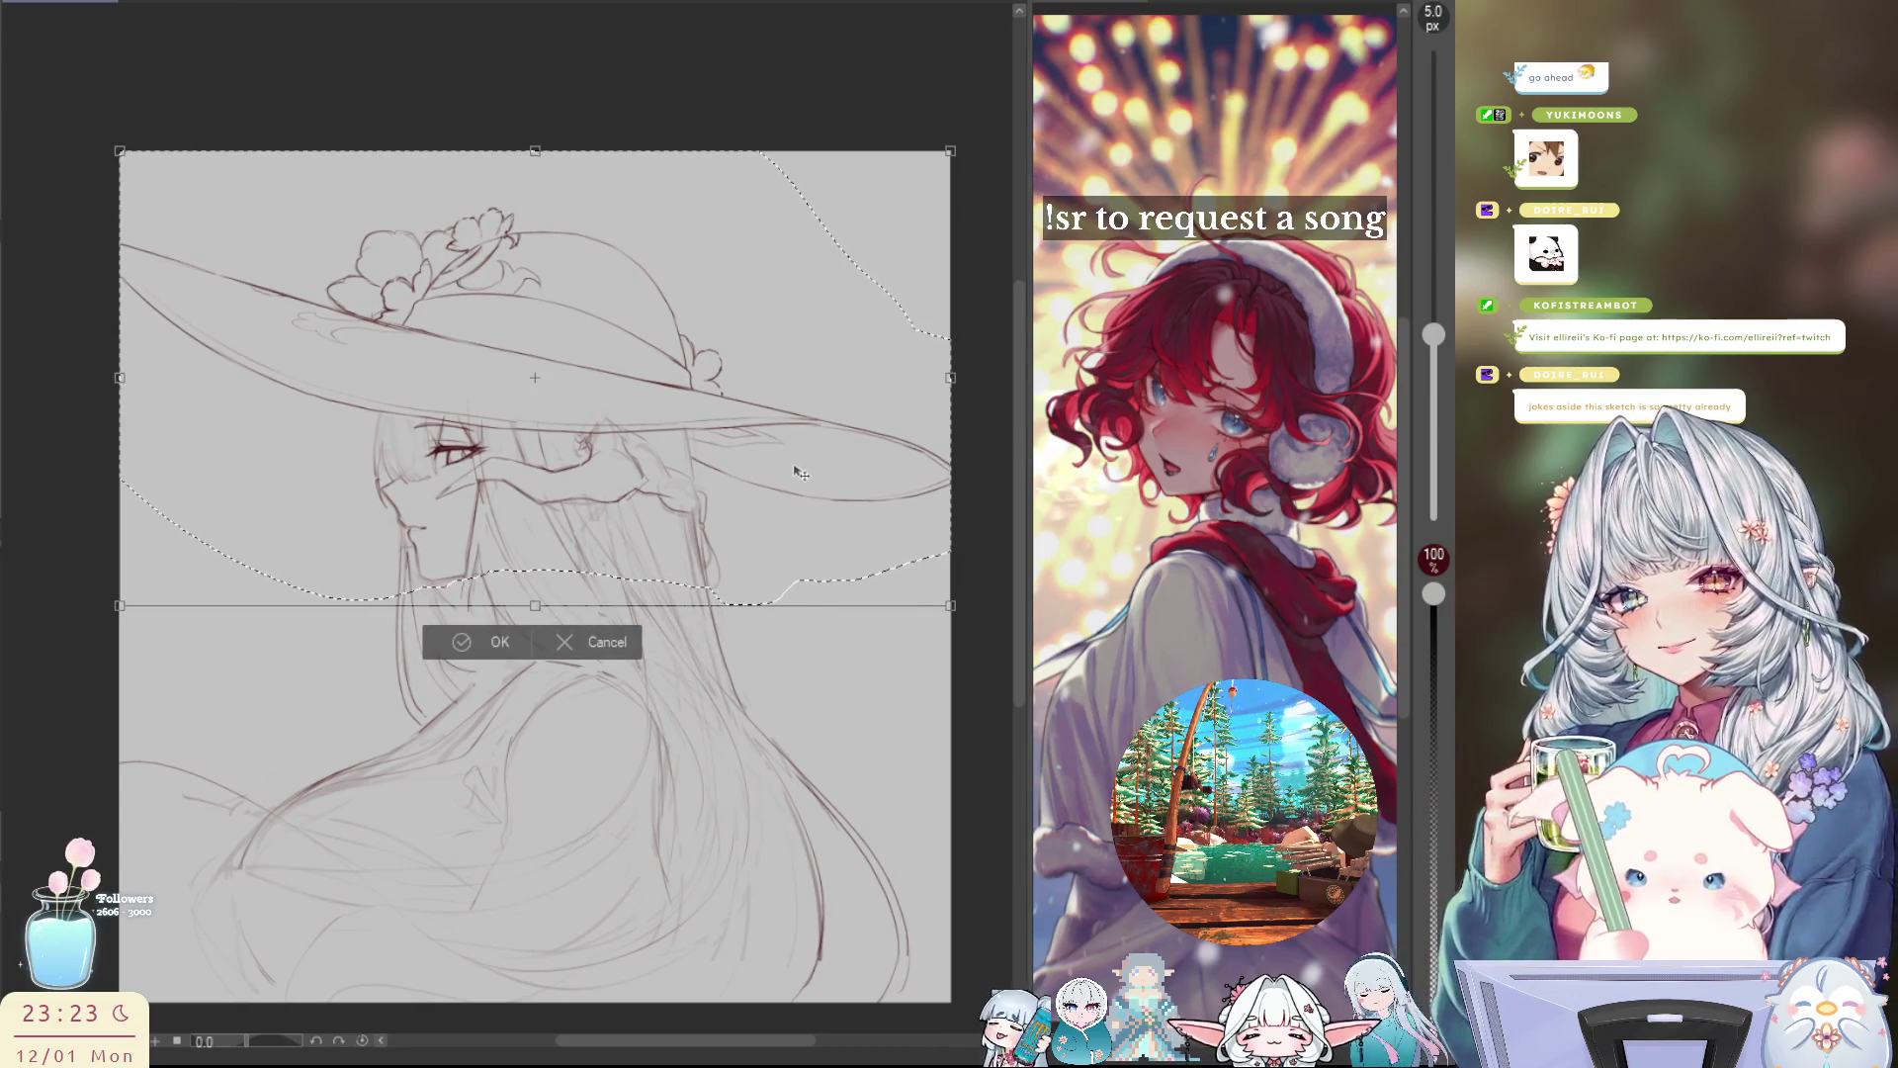
pyautogui.moveTo(802, 472); pyautogui.dragTo(805, 473)
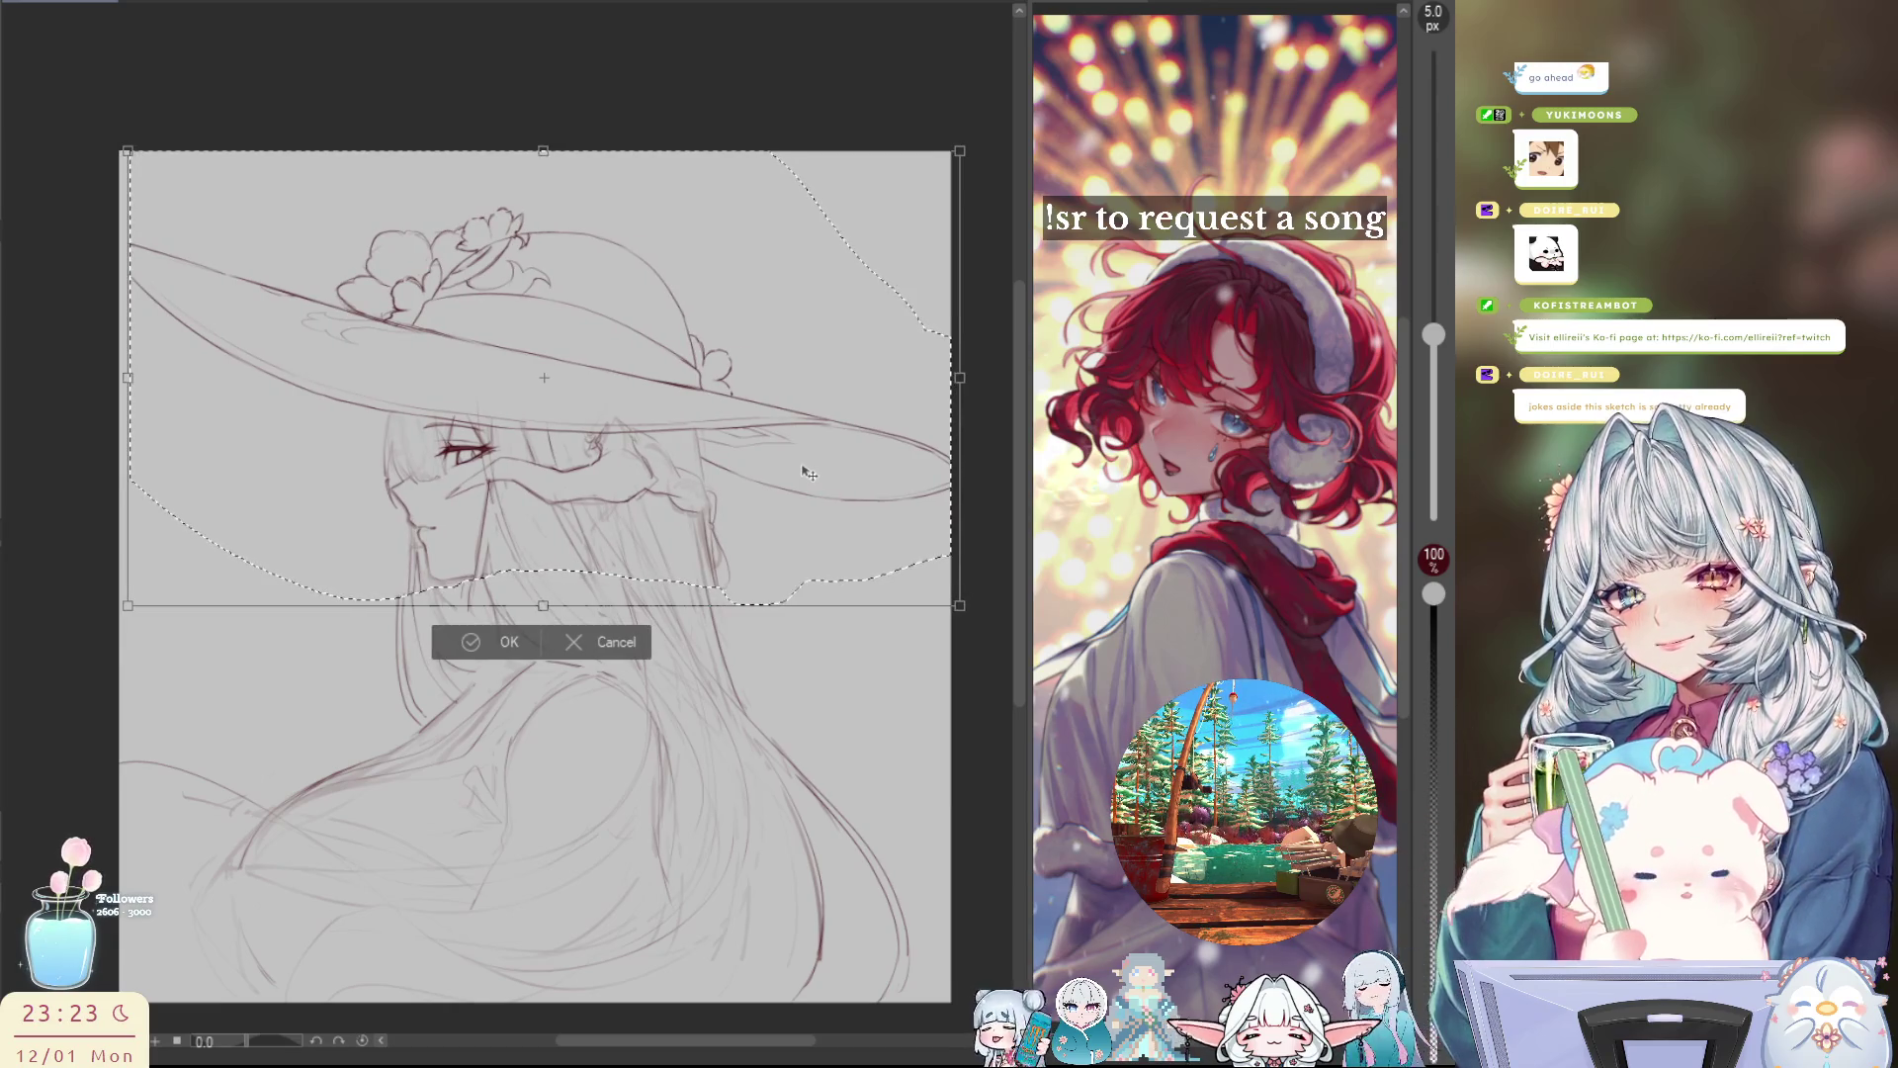
# Step: Shift the hat and face area a few pixels with the arrow keys, commit, and deselect
pyautogui.press('Left')
pyautogui.press('Left')
pyautogui.press('Left')
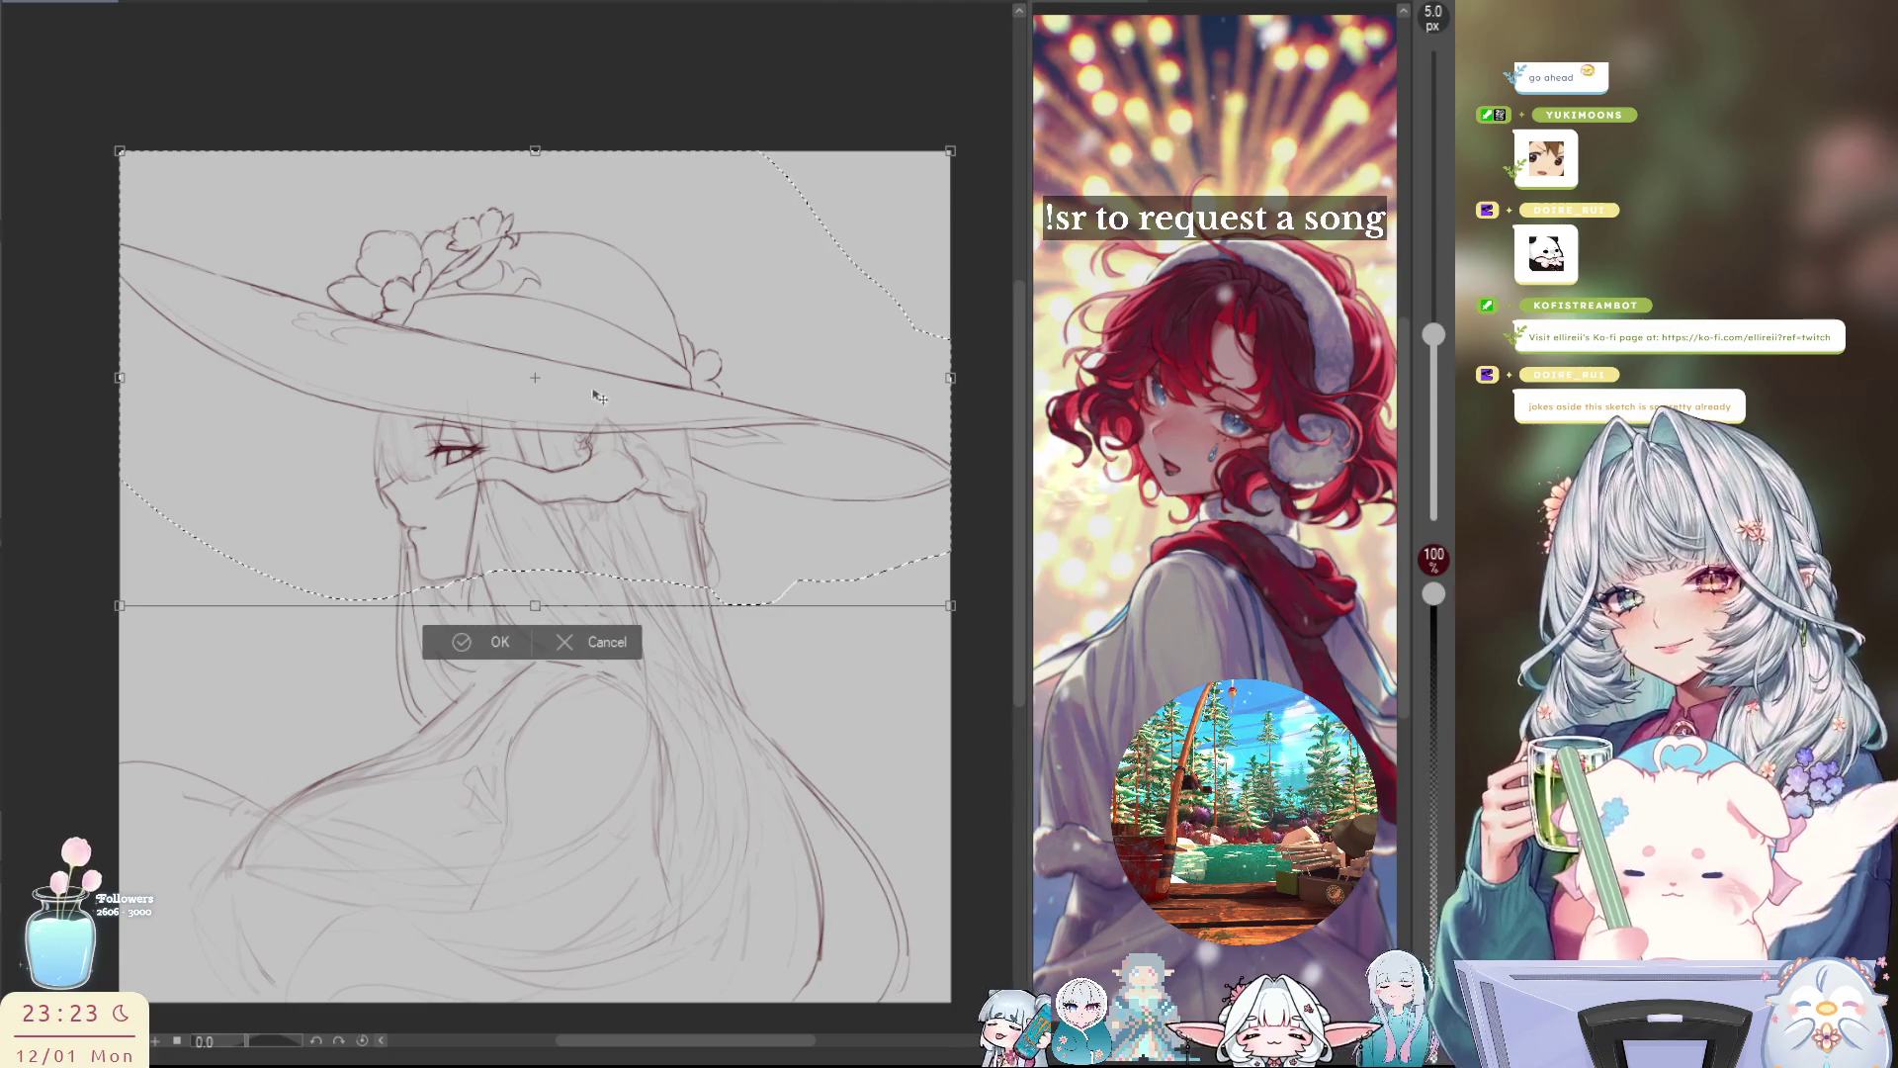
pyautogui.press('Right')
pyautogui.press('Right')
pyautogui.press('Right')
pyautogui.press('Right')
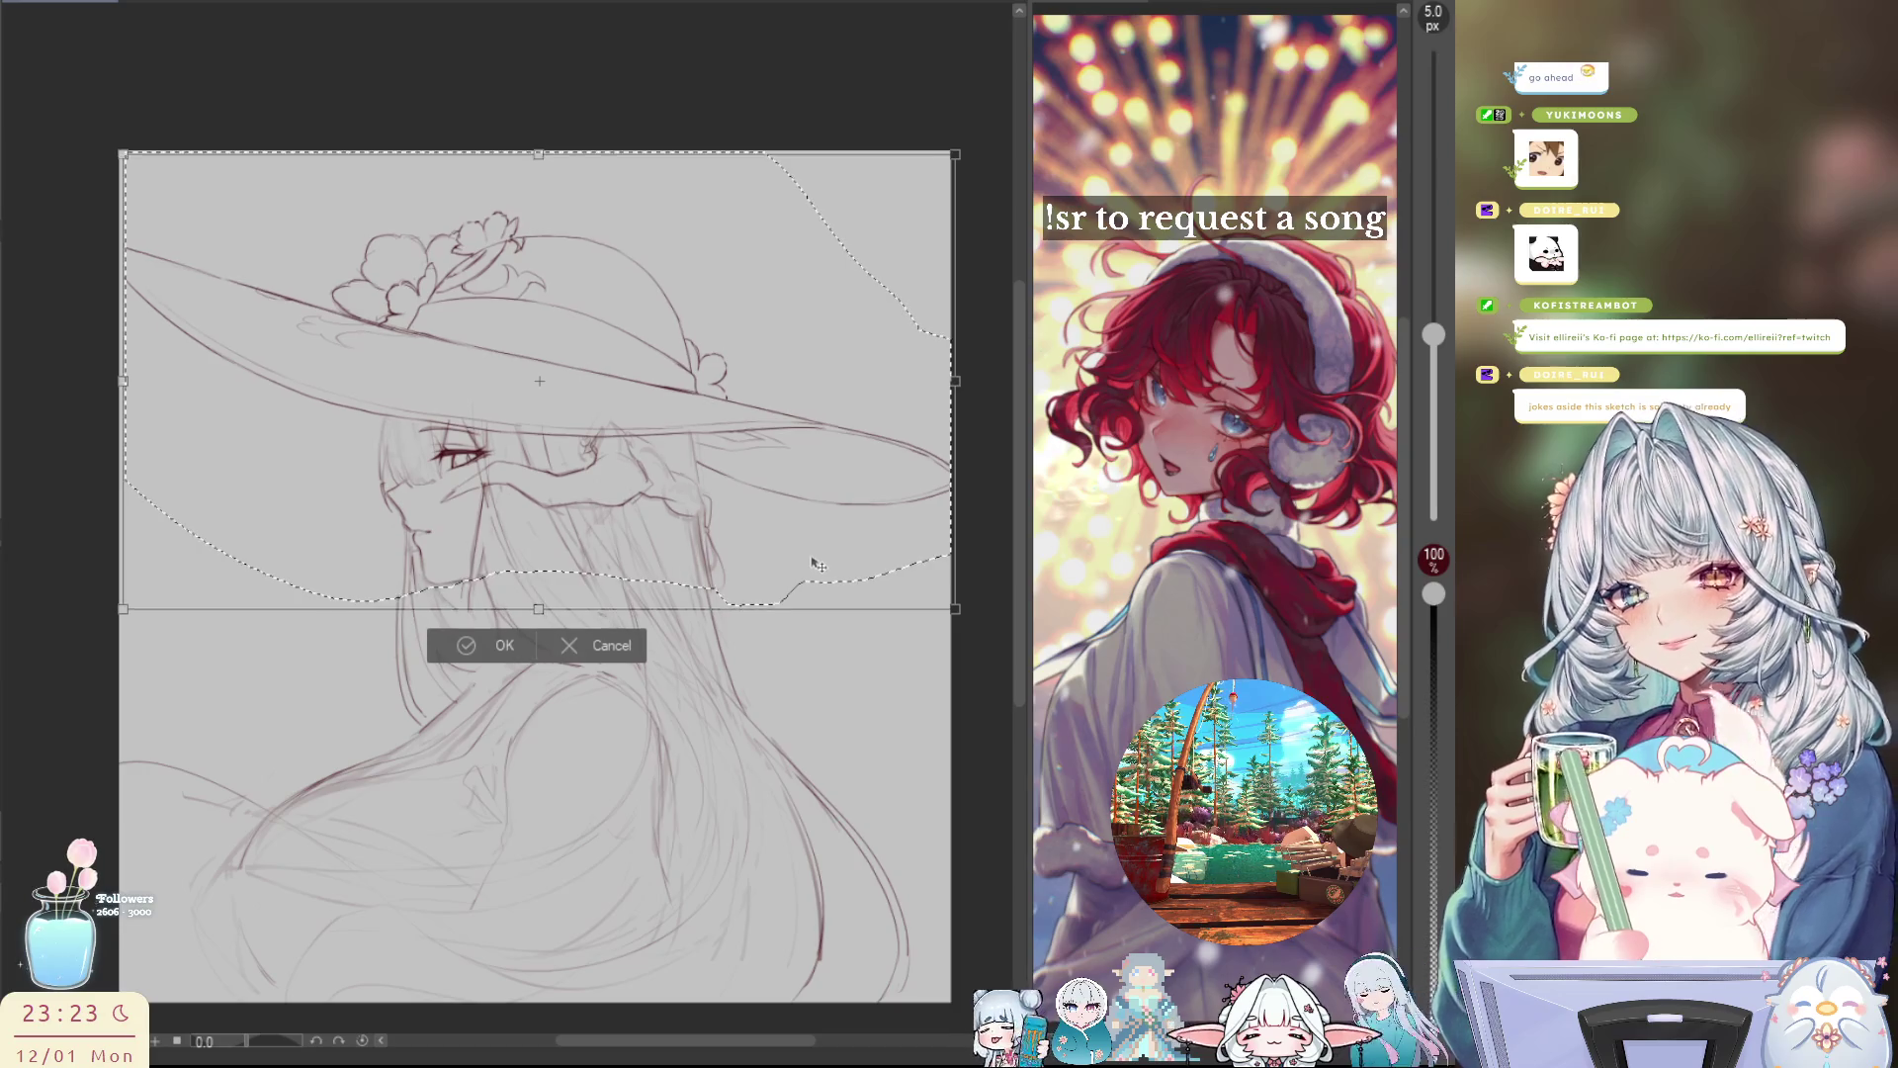
pyautogui.press('Right')
pyautogui.press('Right')
pyautogui.press('Right')
pyautogui.press('Down')
pyautogui.press('Down')
pyautogui.press('Down')
pyautogui.press('Left')
pyautogui.press('Left')
pyautogui.press('Left')
pyautogui.press('Up')
pyautogui.press('Up')
pyautogui.press('Up')
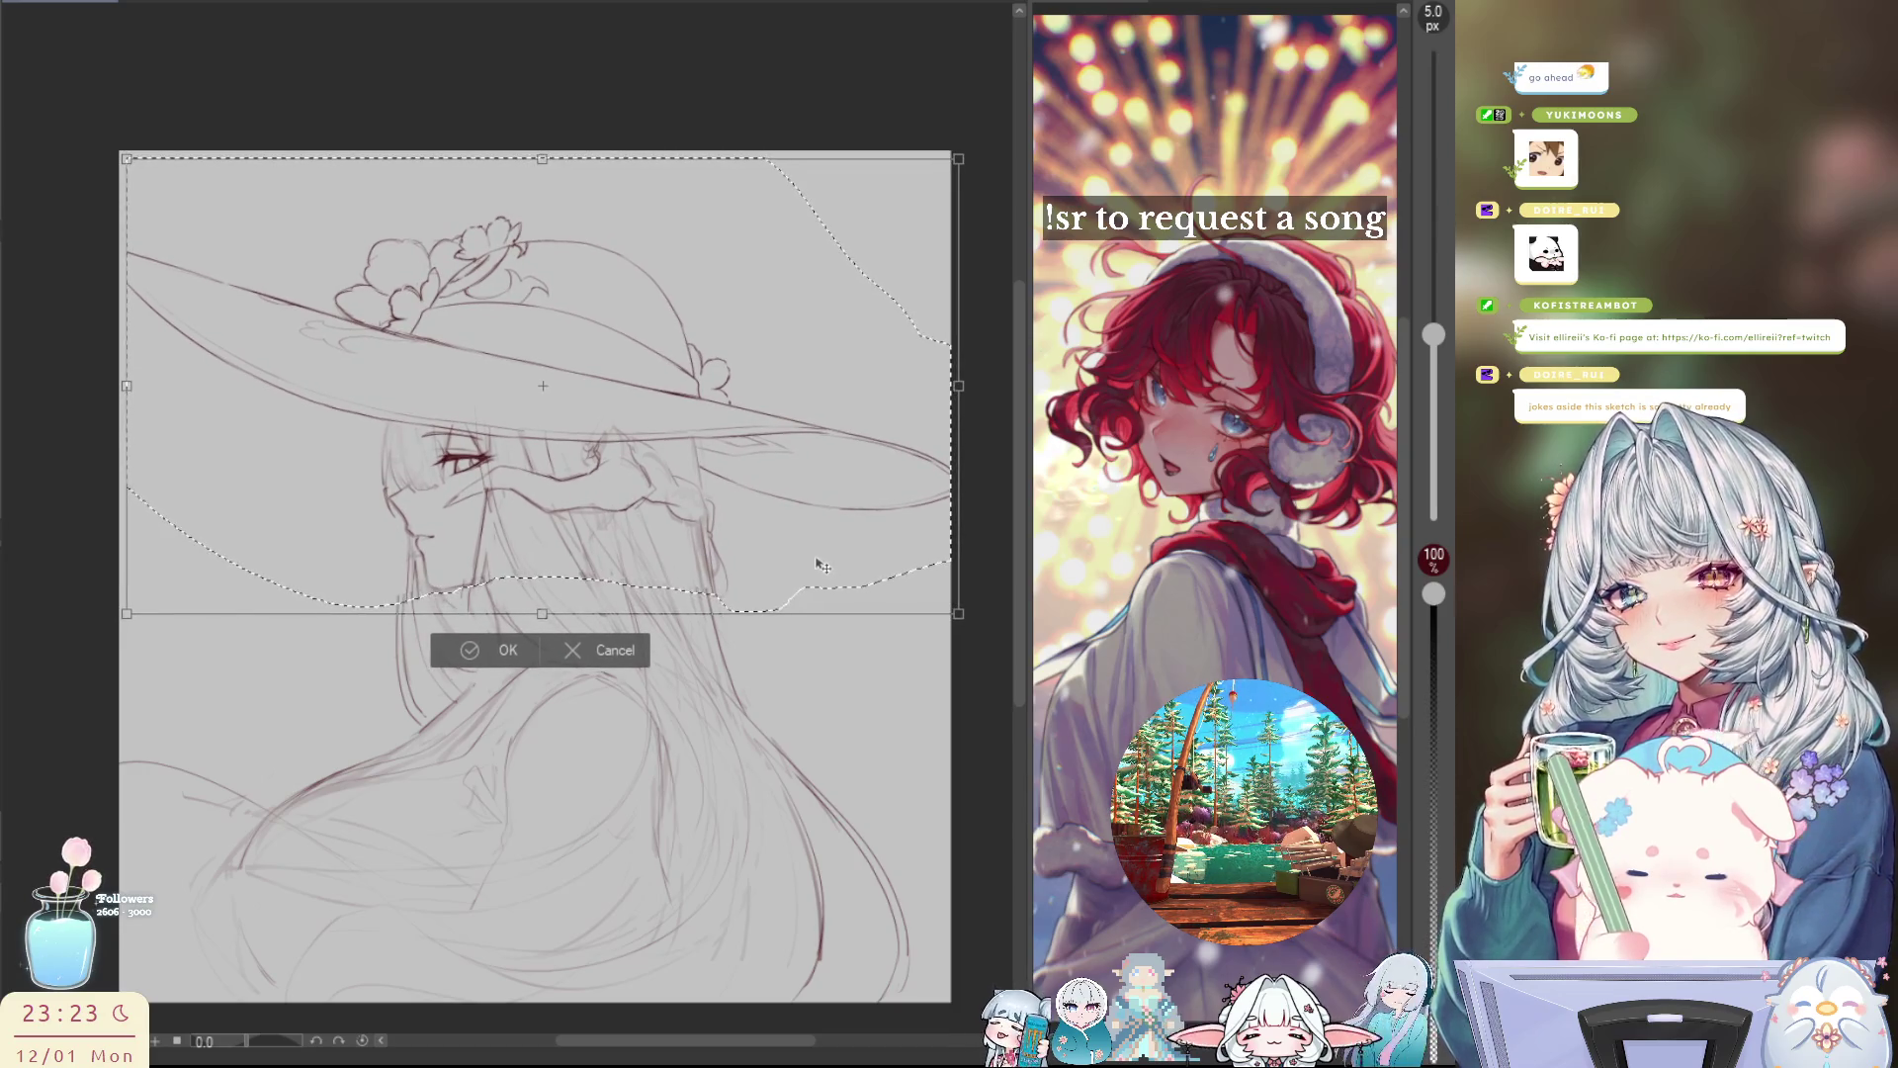
pyautogui.press('Down')
pyautogui.press('Down')
pyautogui.press('Down')
pyautogui.press('Right')
pyautogui.press('Right')
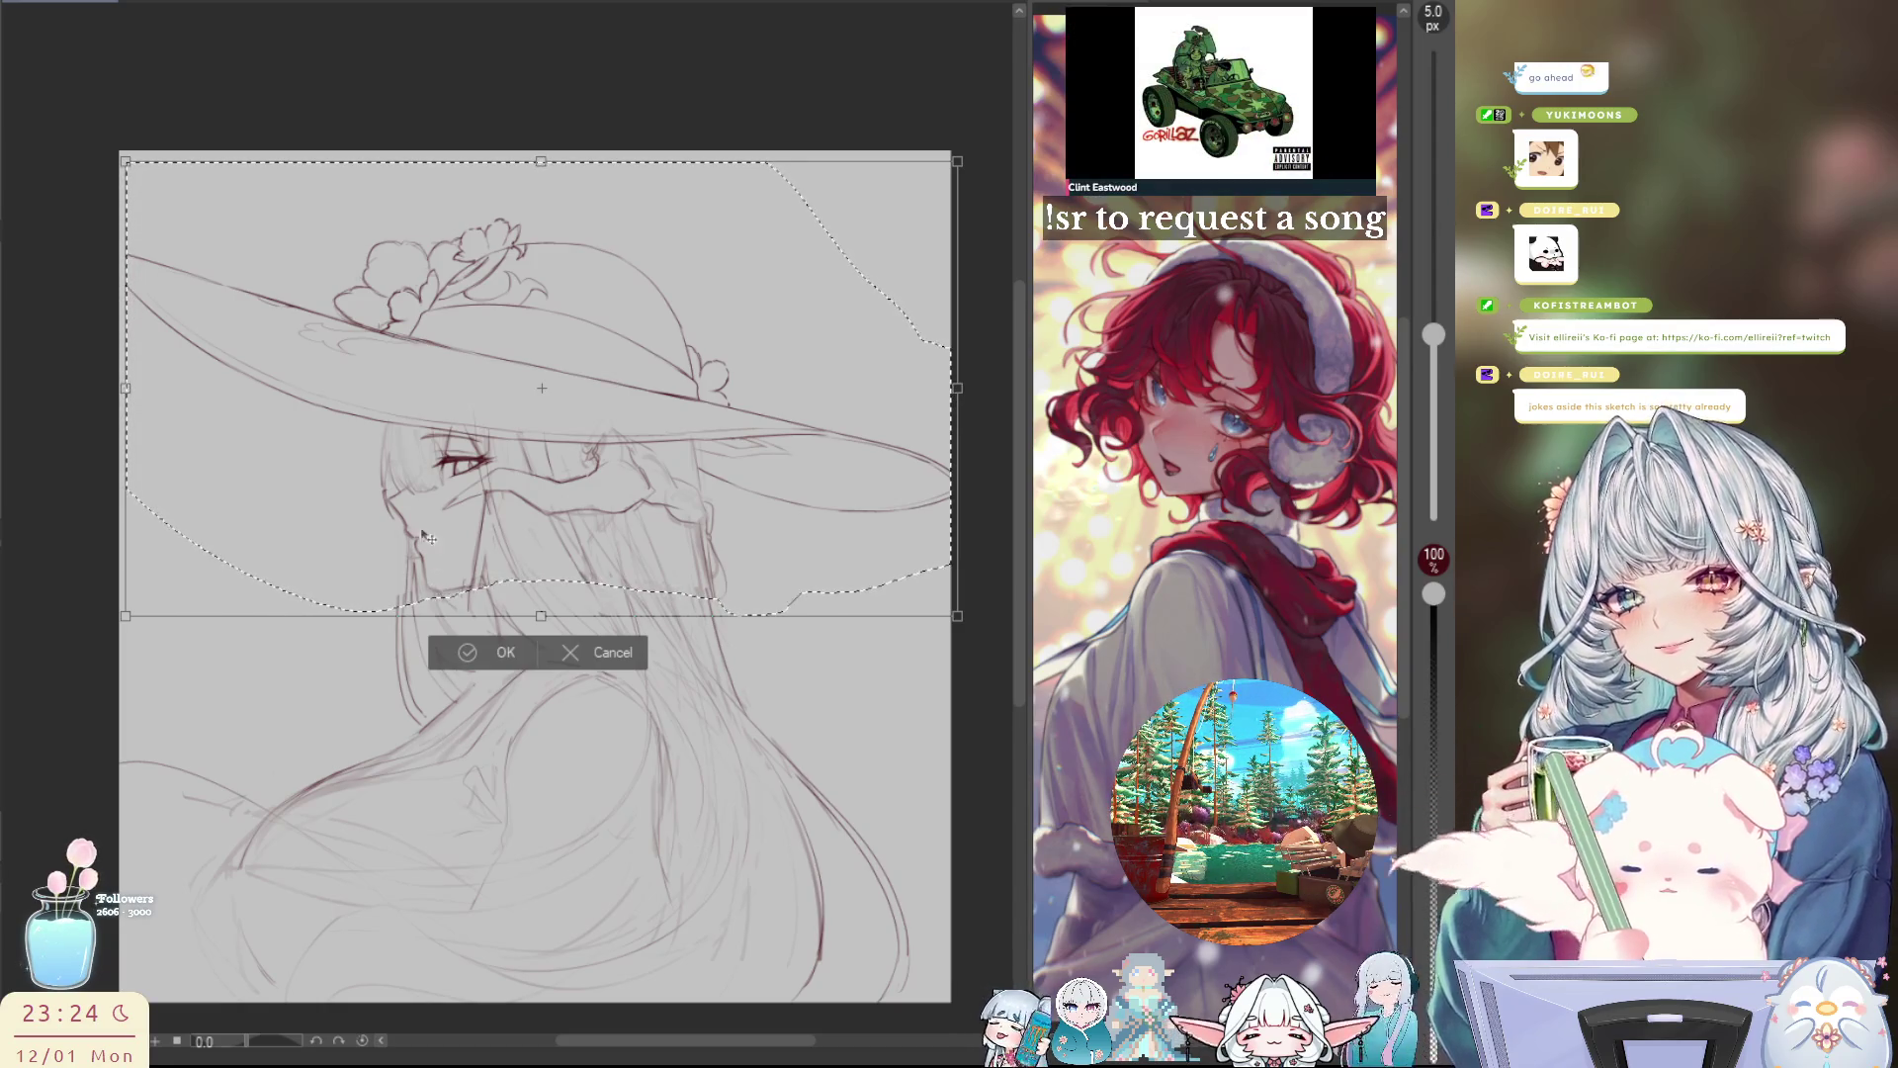
pyautogui.press('Return')
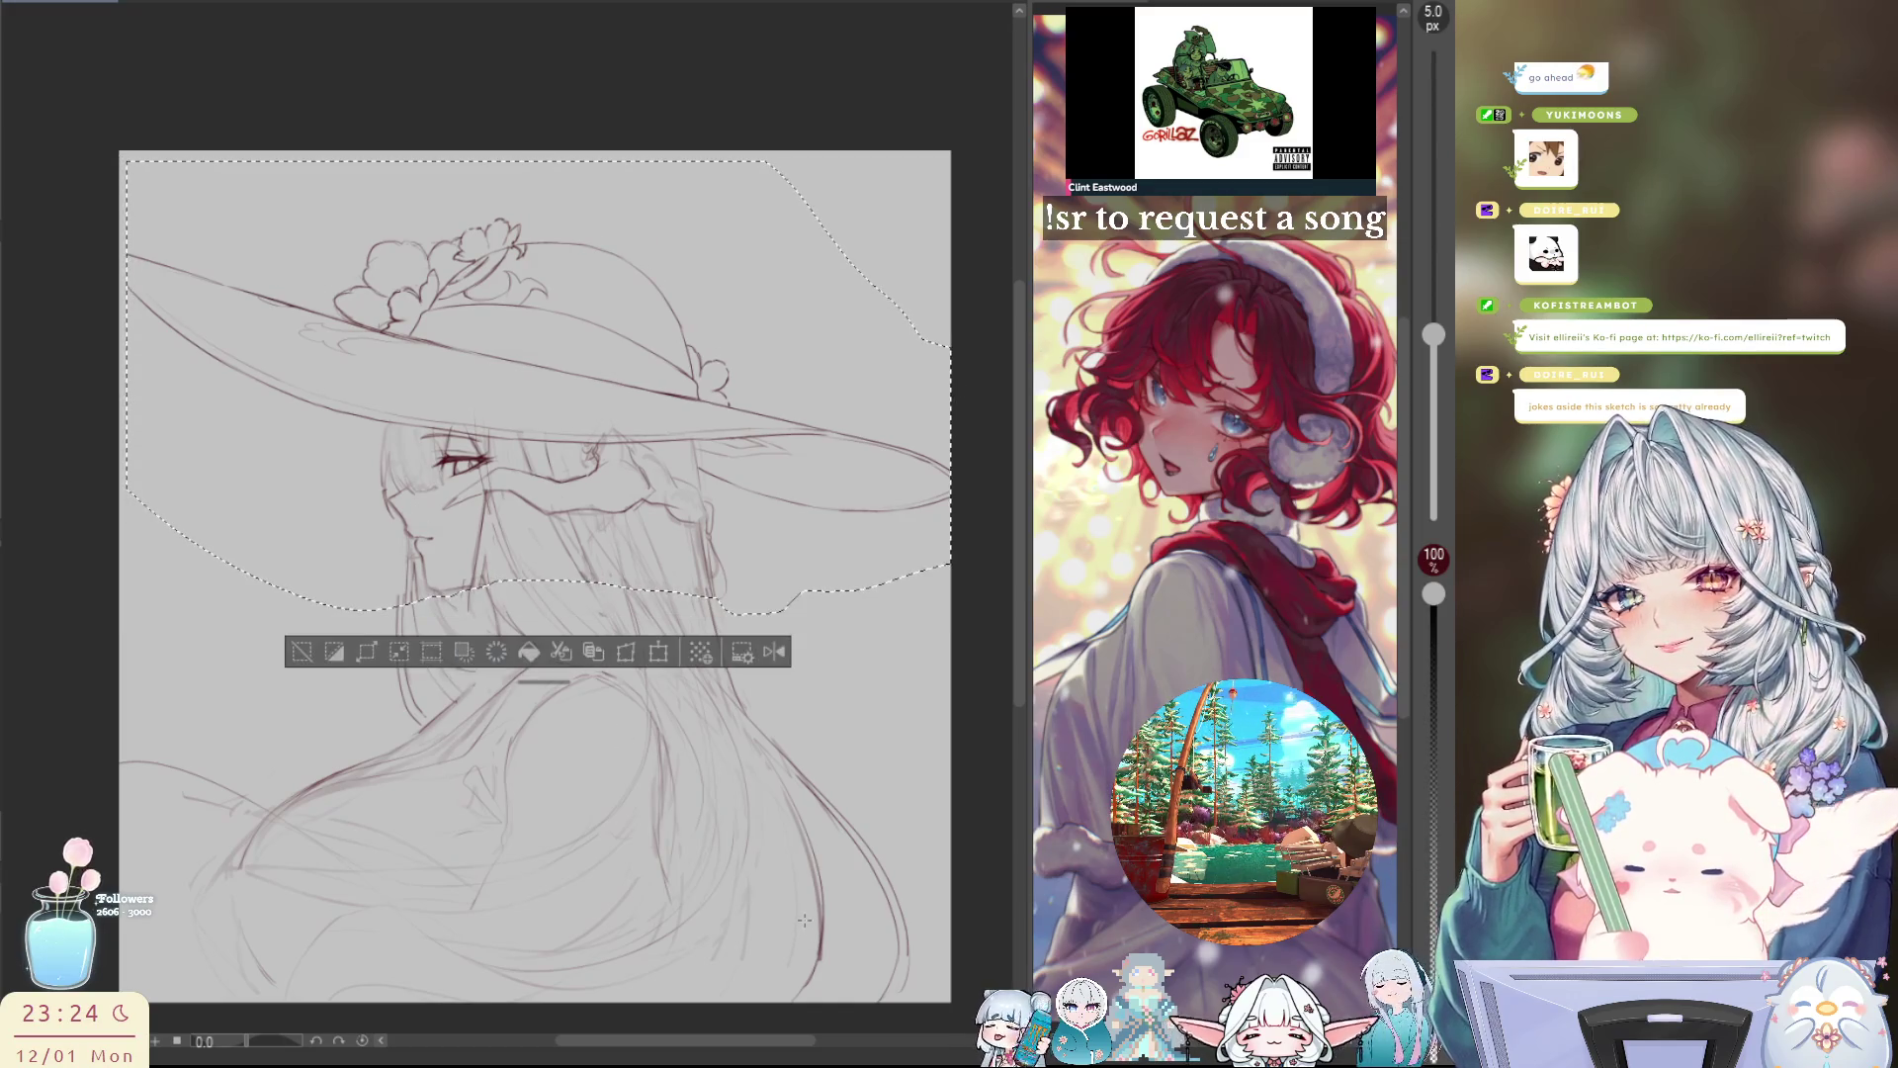
pyautogui.click(327, 656)
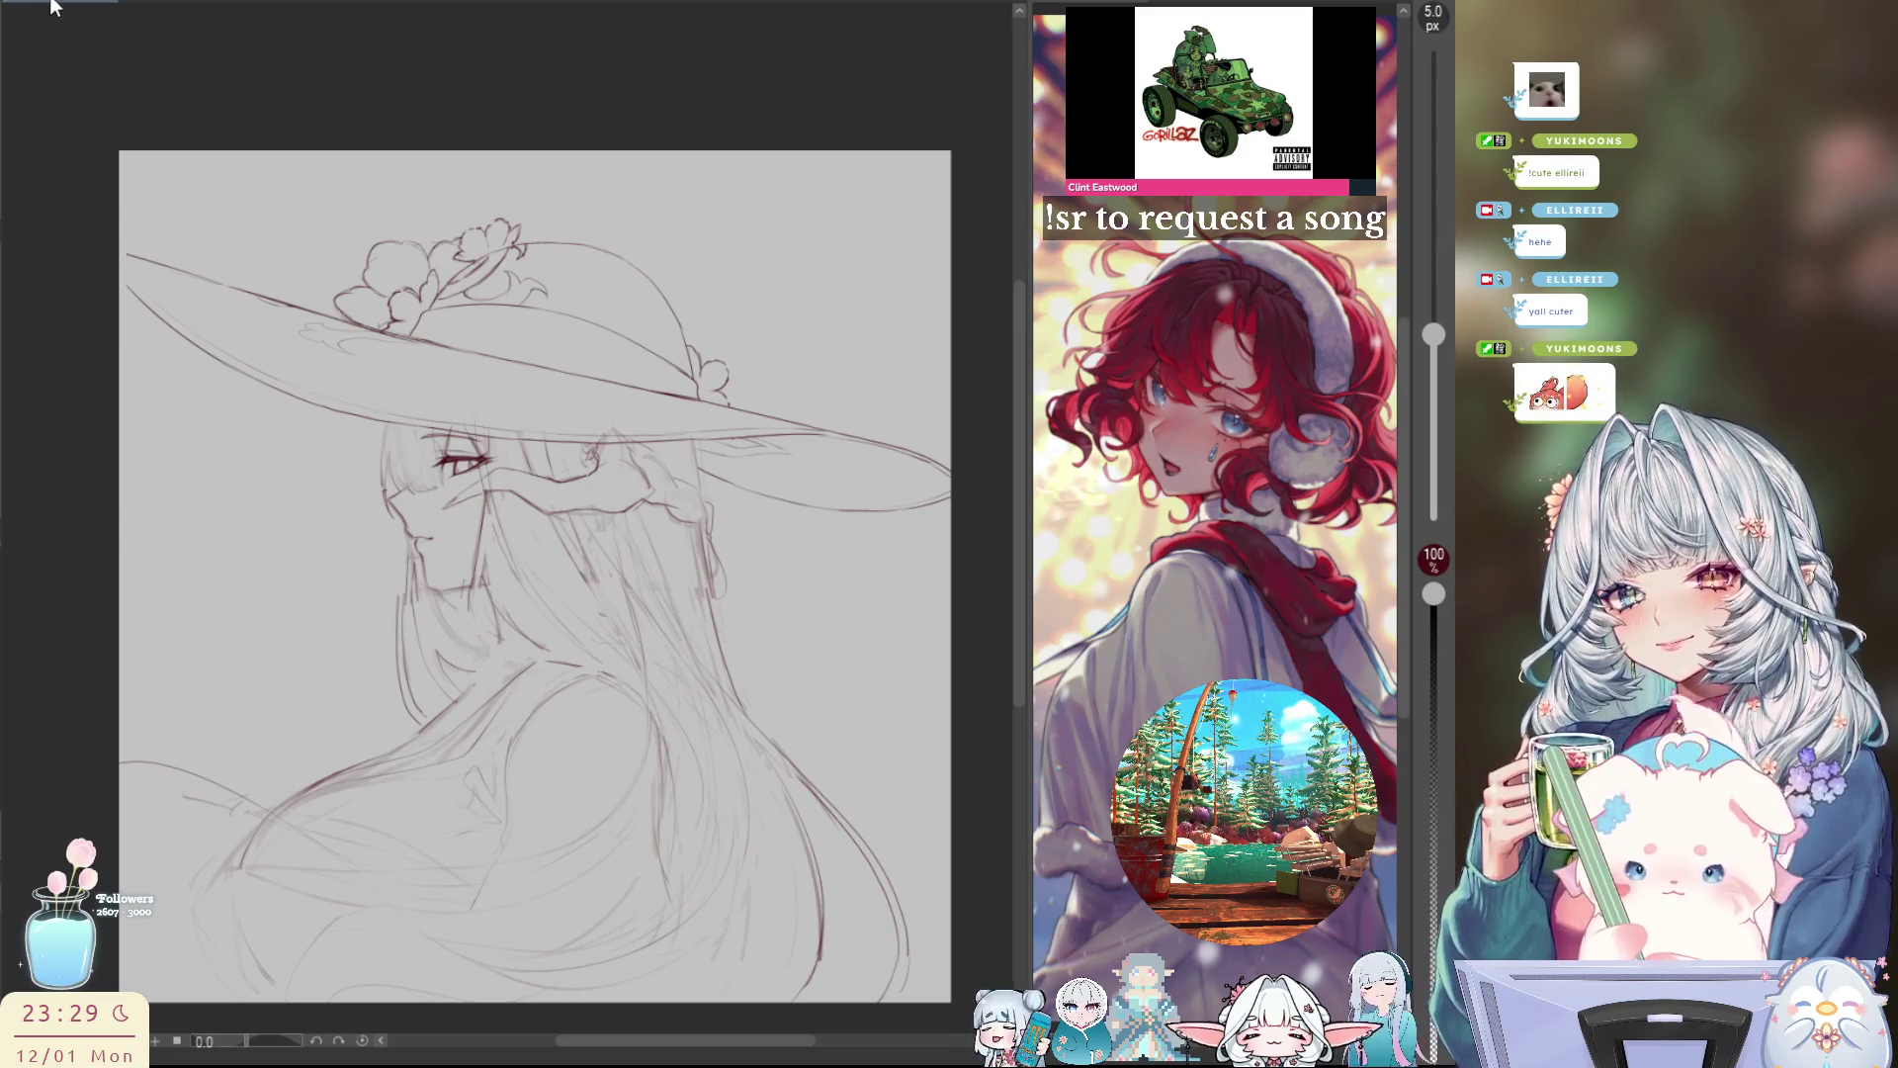
pyautogui.hotkey('ctrl', '-')
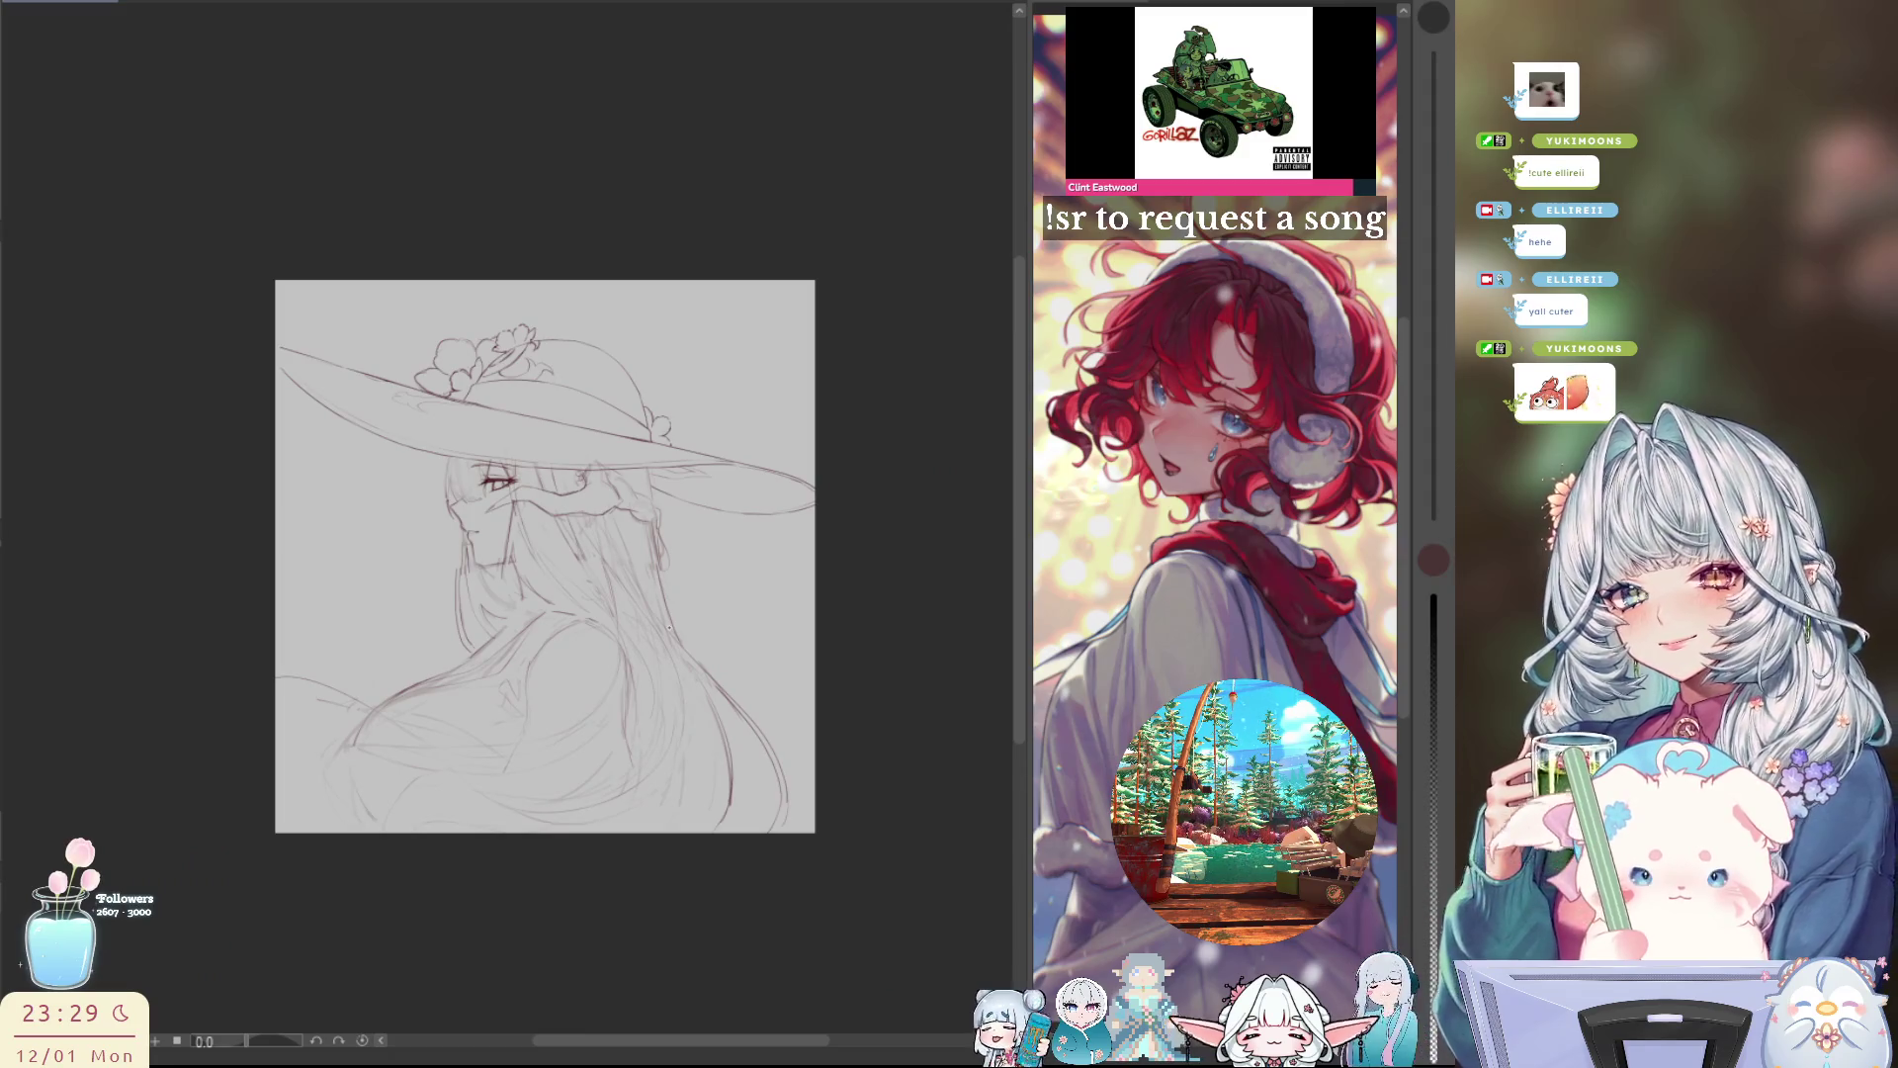
# Step: Zoom in and slightly out, then toggle the mirrored view five times, ending facing left
pyautogui.hotkey('ctrl', '+')
pyautogui.hotkey('ctrl', '+')
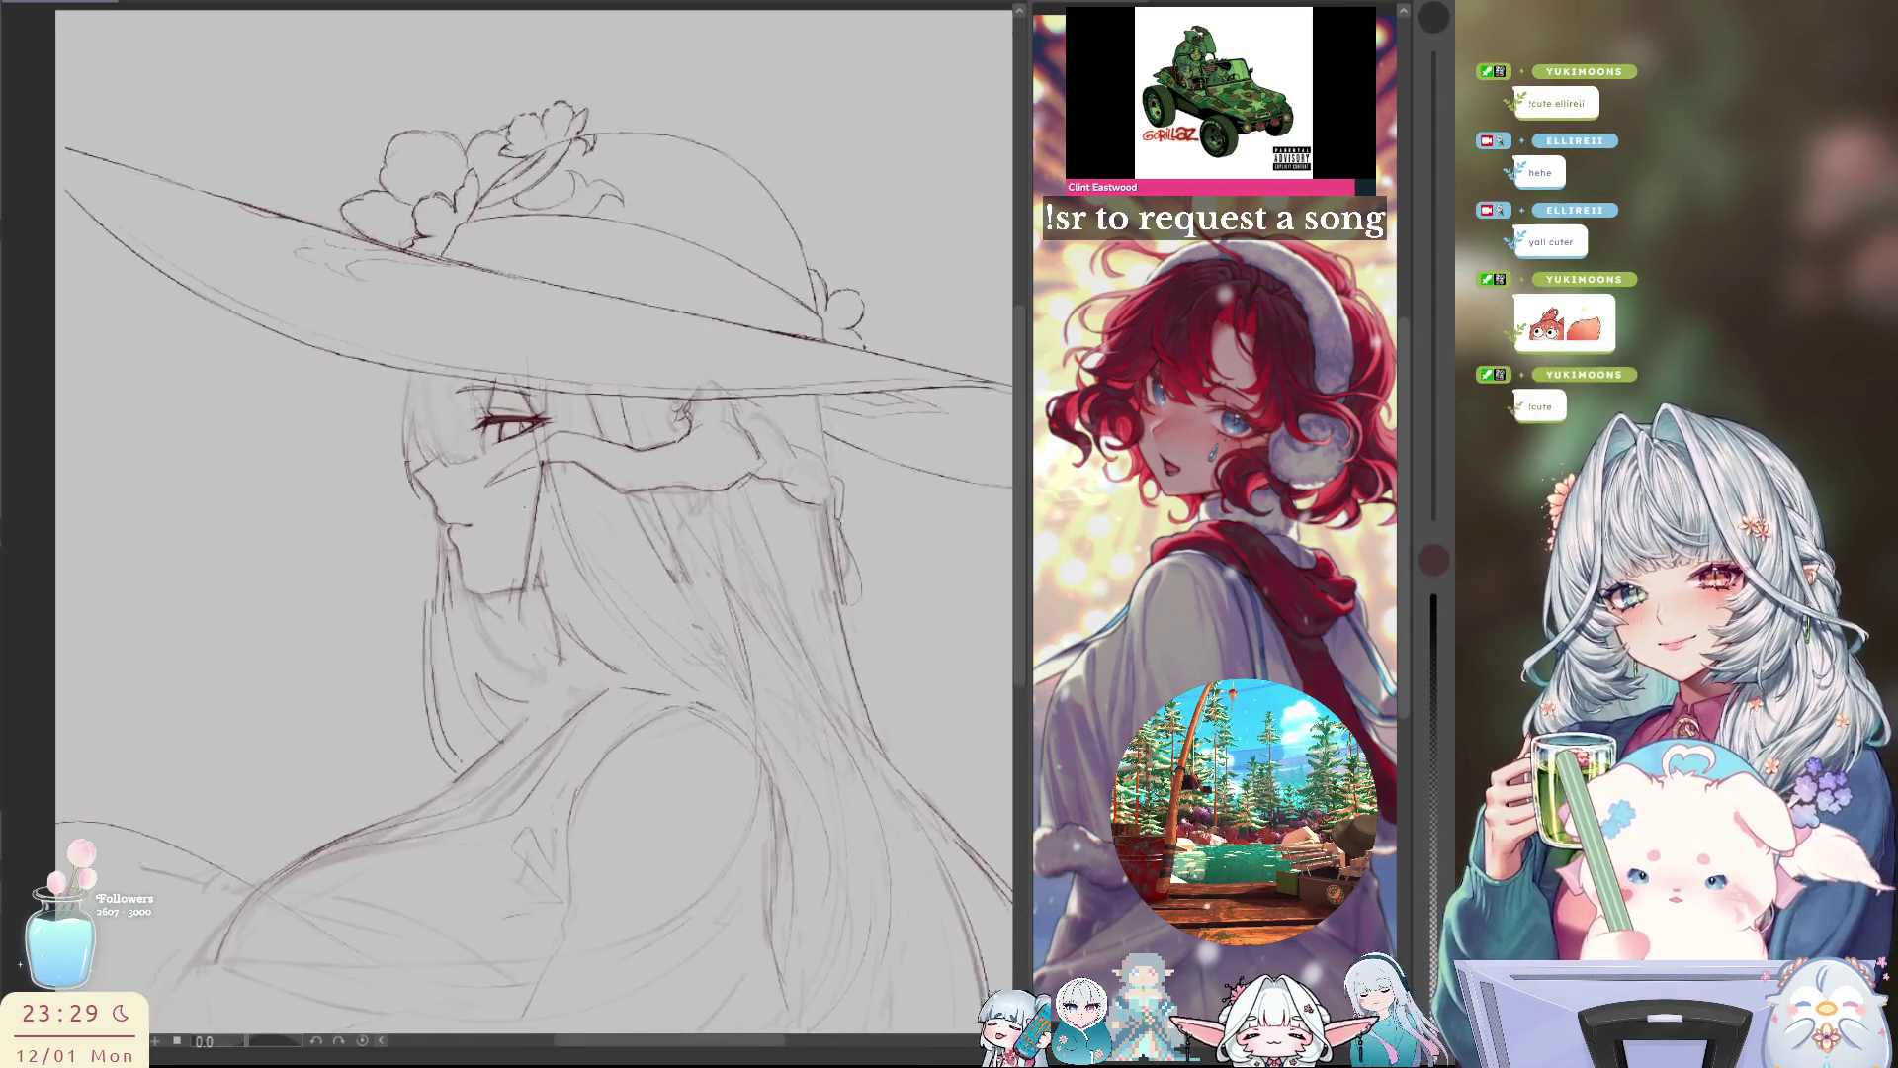
pyautogui.hotkey('ctrl', '-')
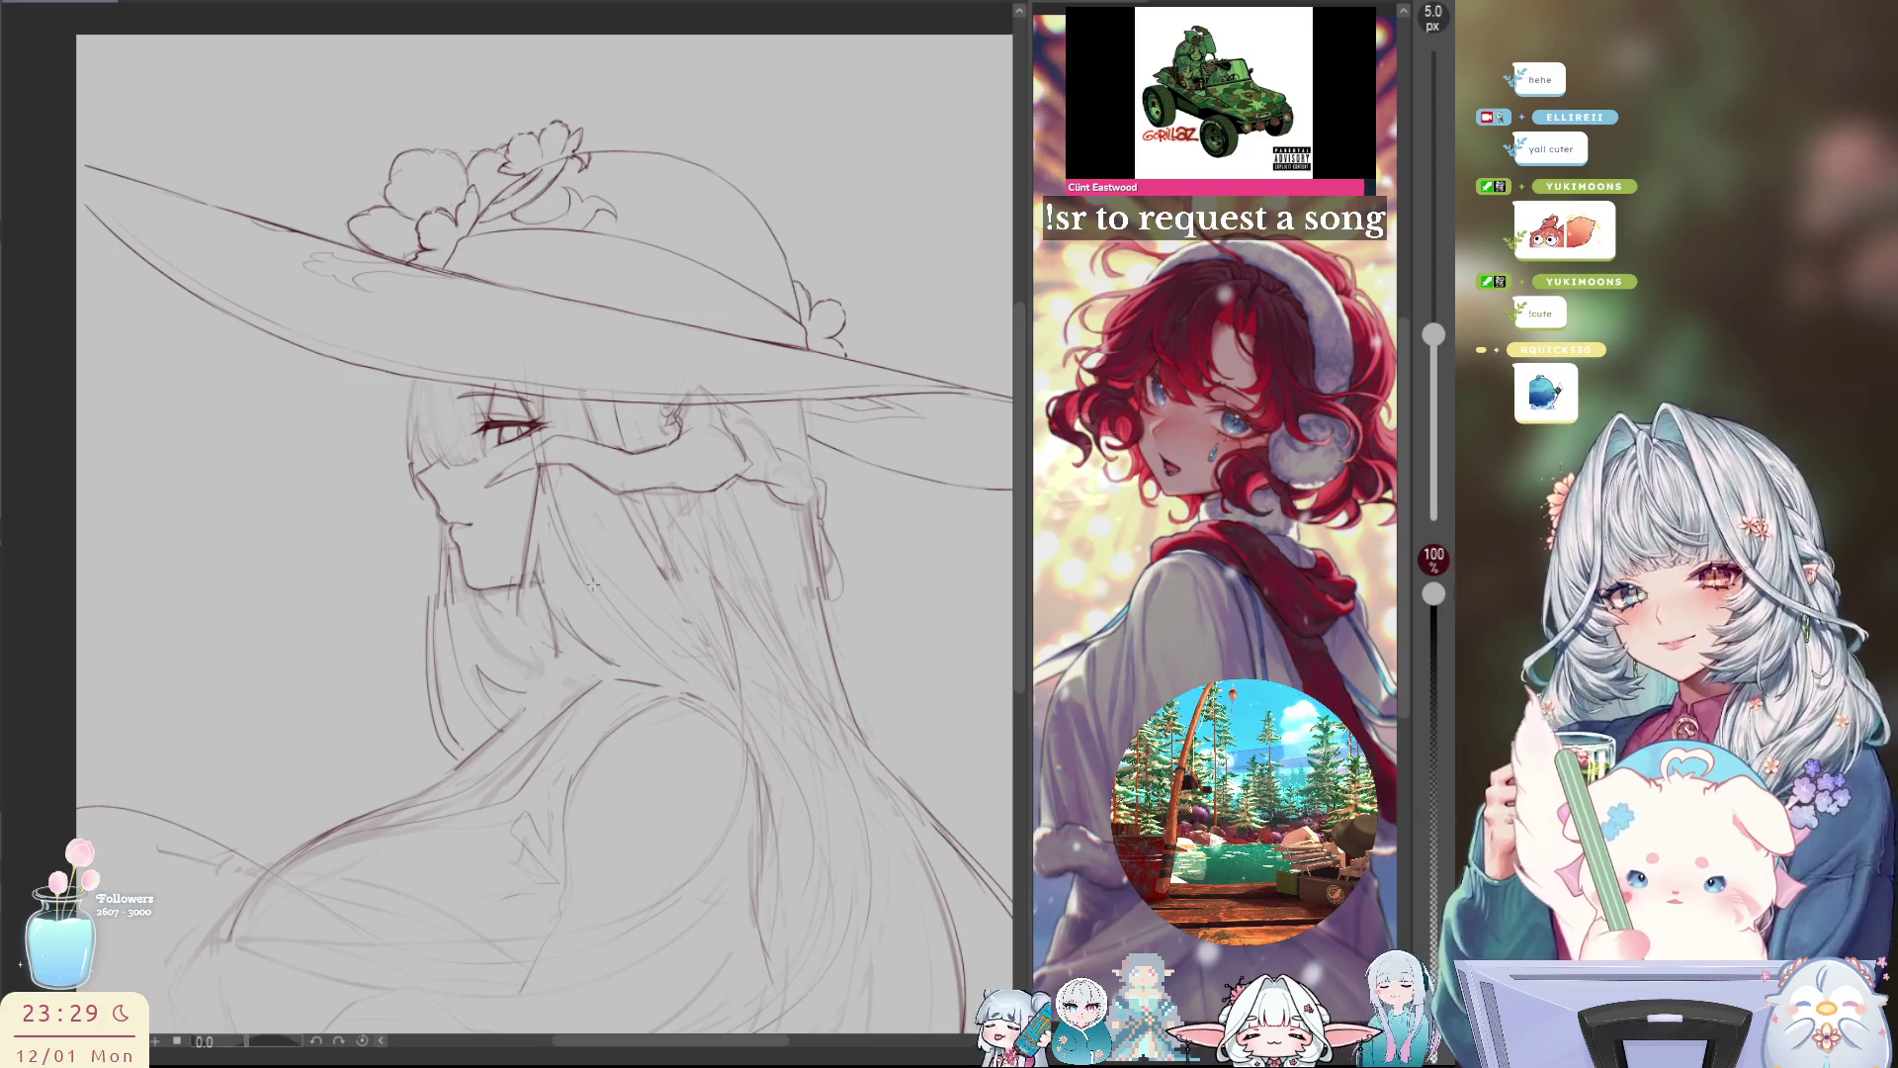
pyautogui.press('h')
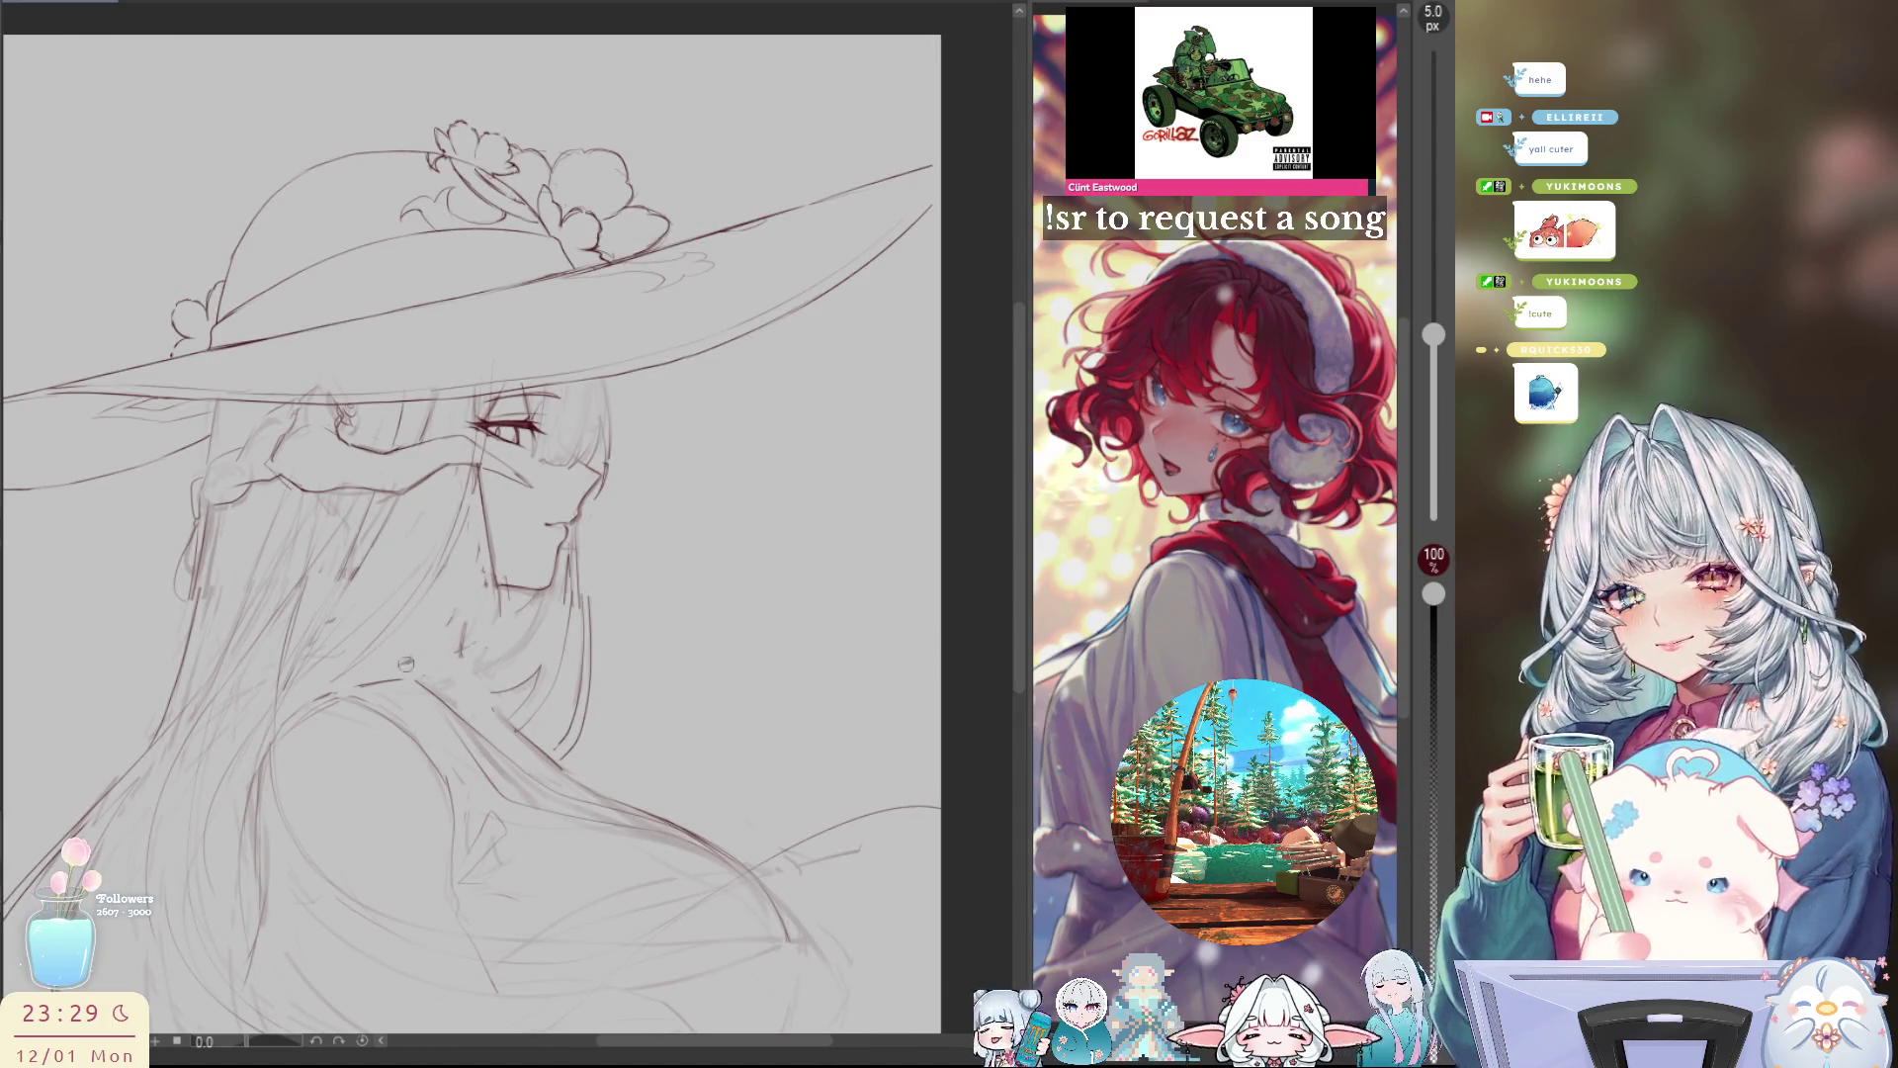
pyautogui.press('h')
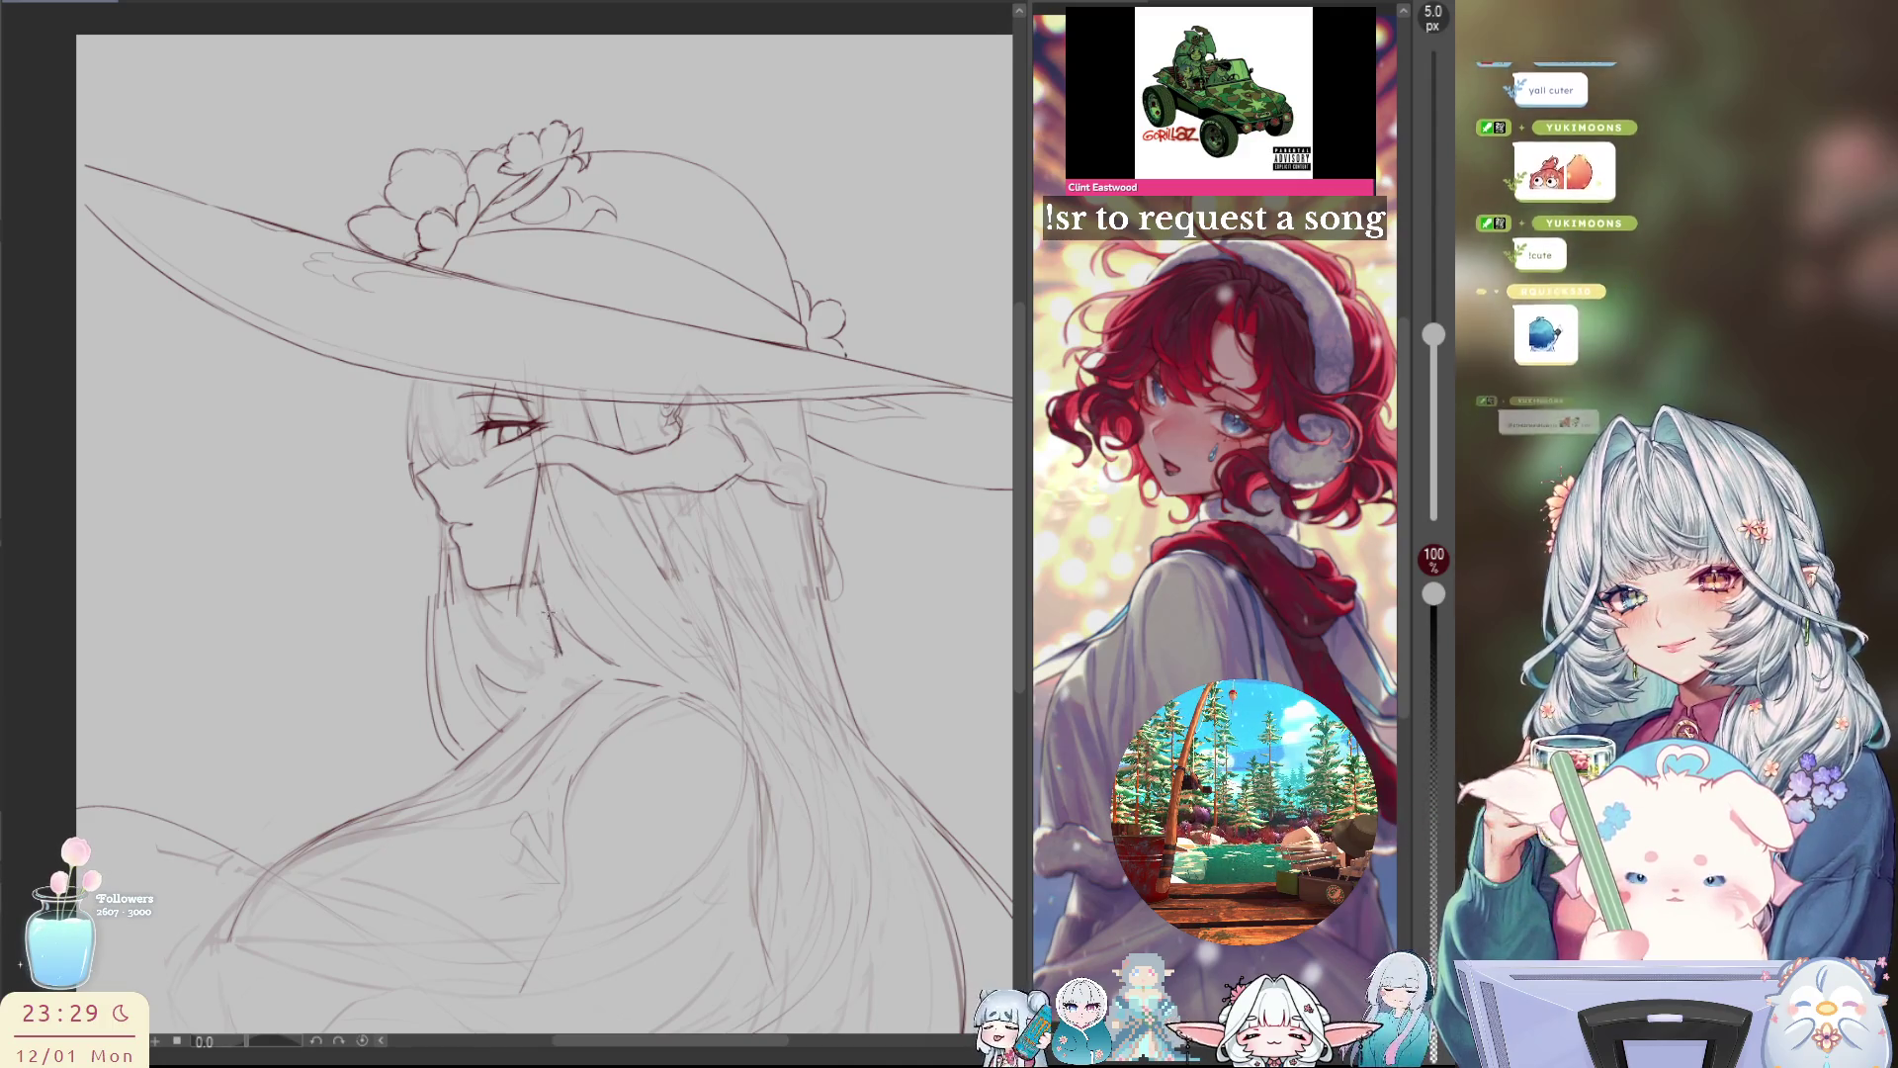
pyautogui.press('h')
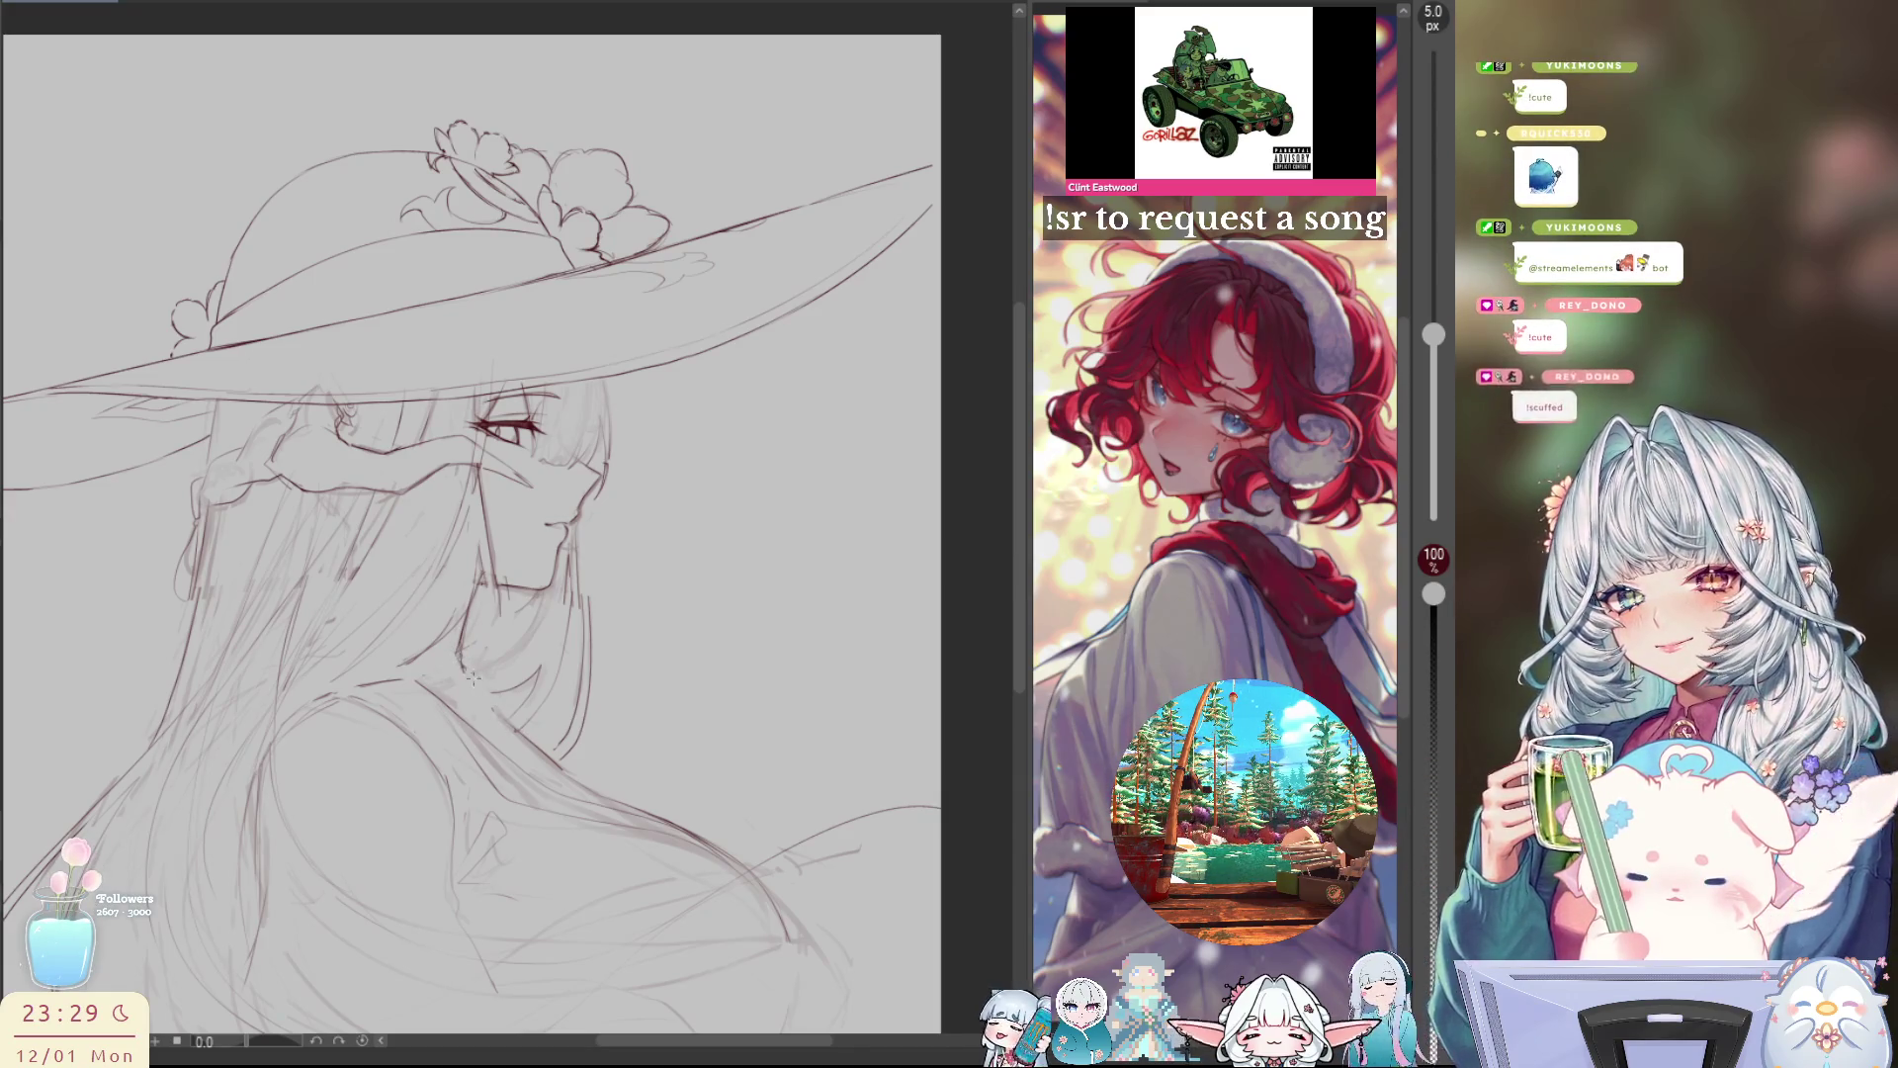
pyautogui.press('h')
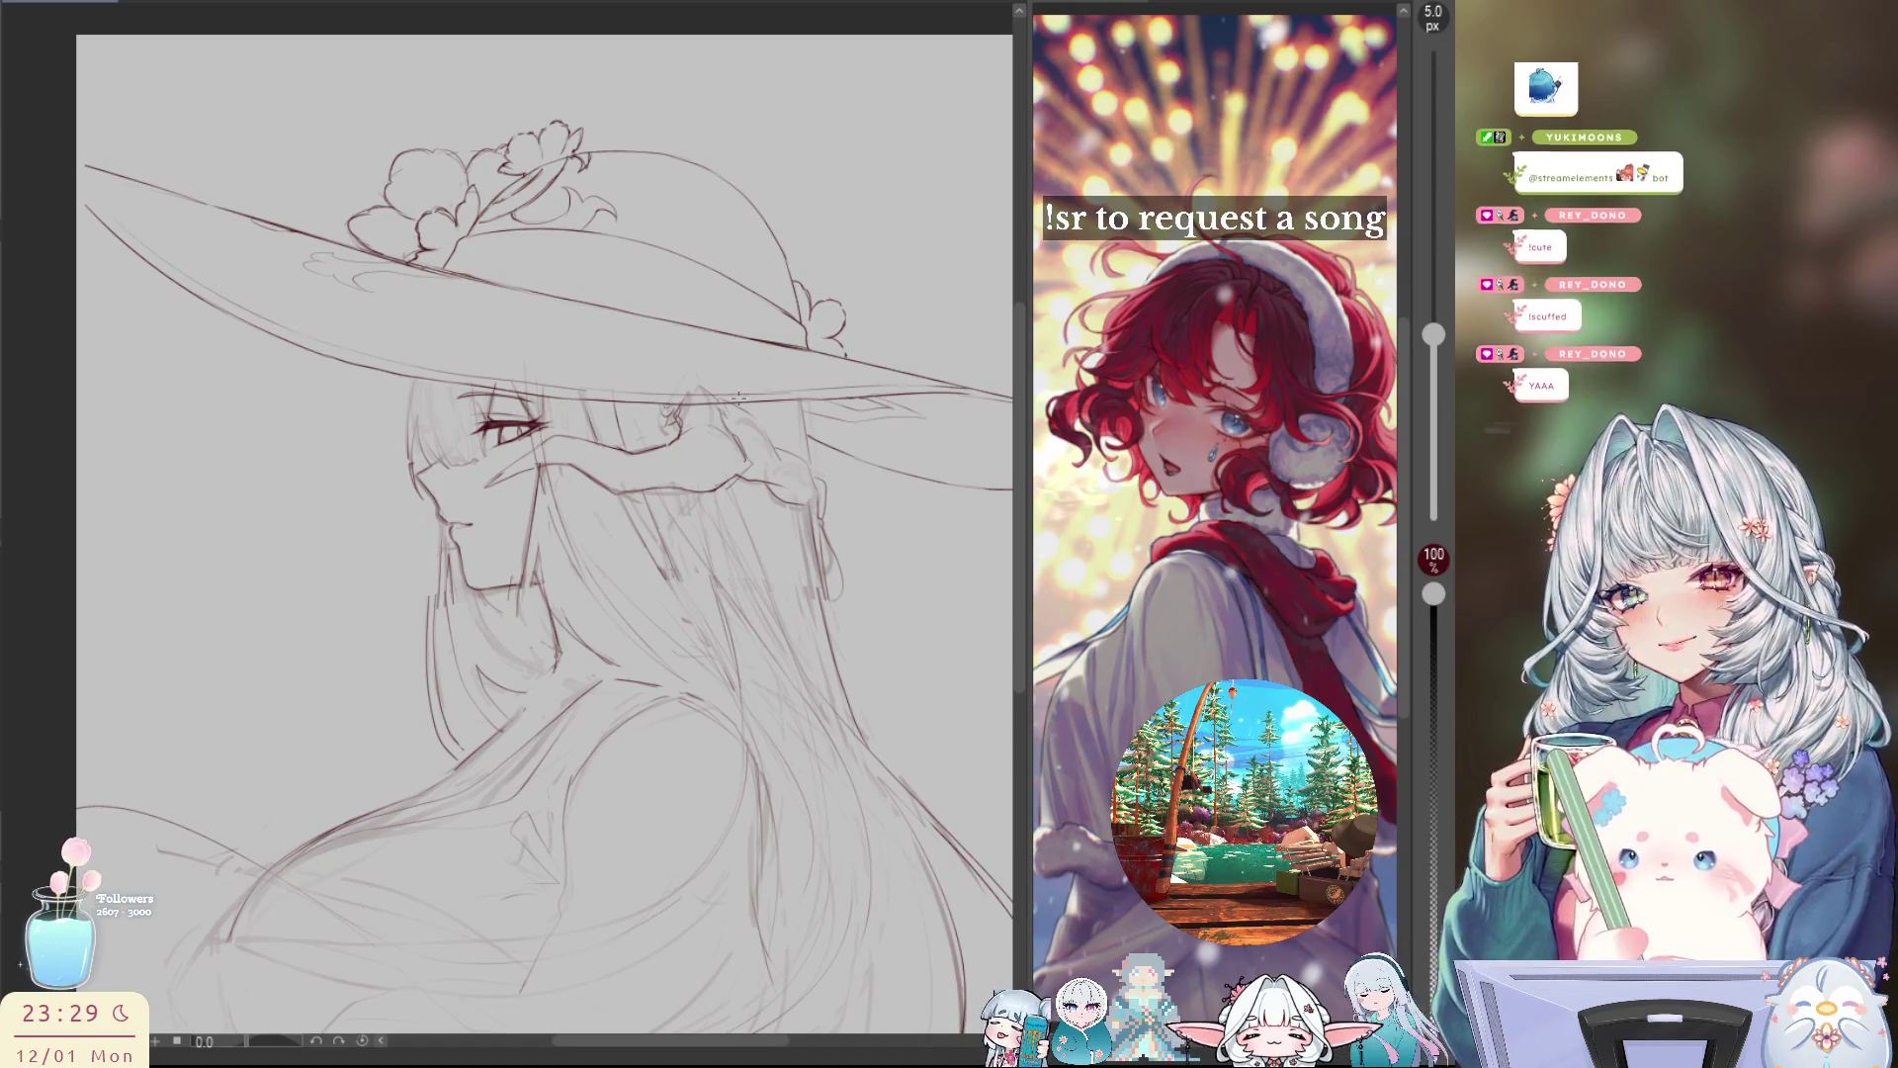
pyautogui.press('h')
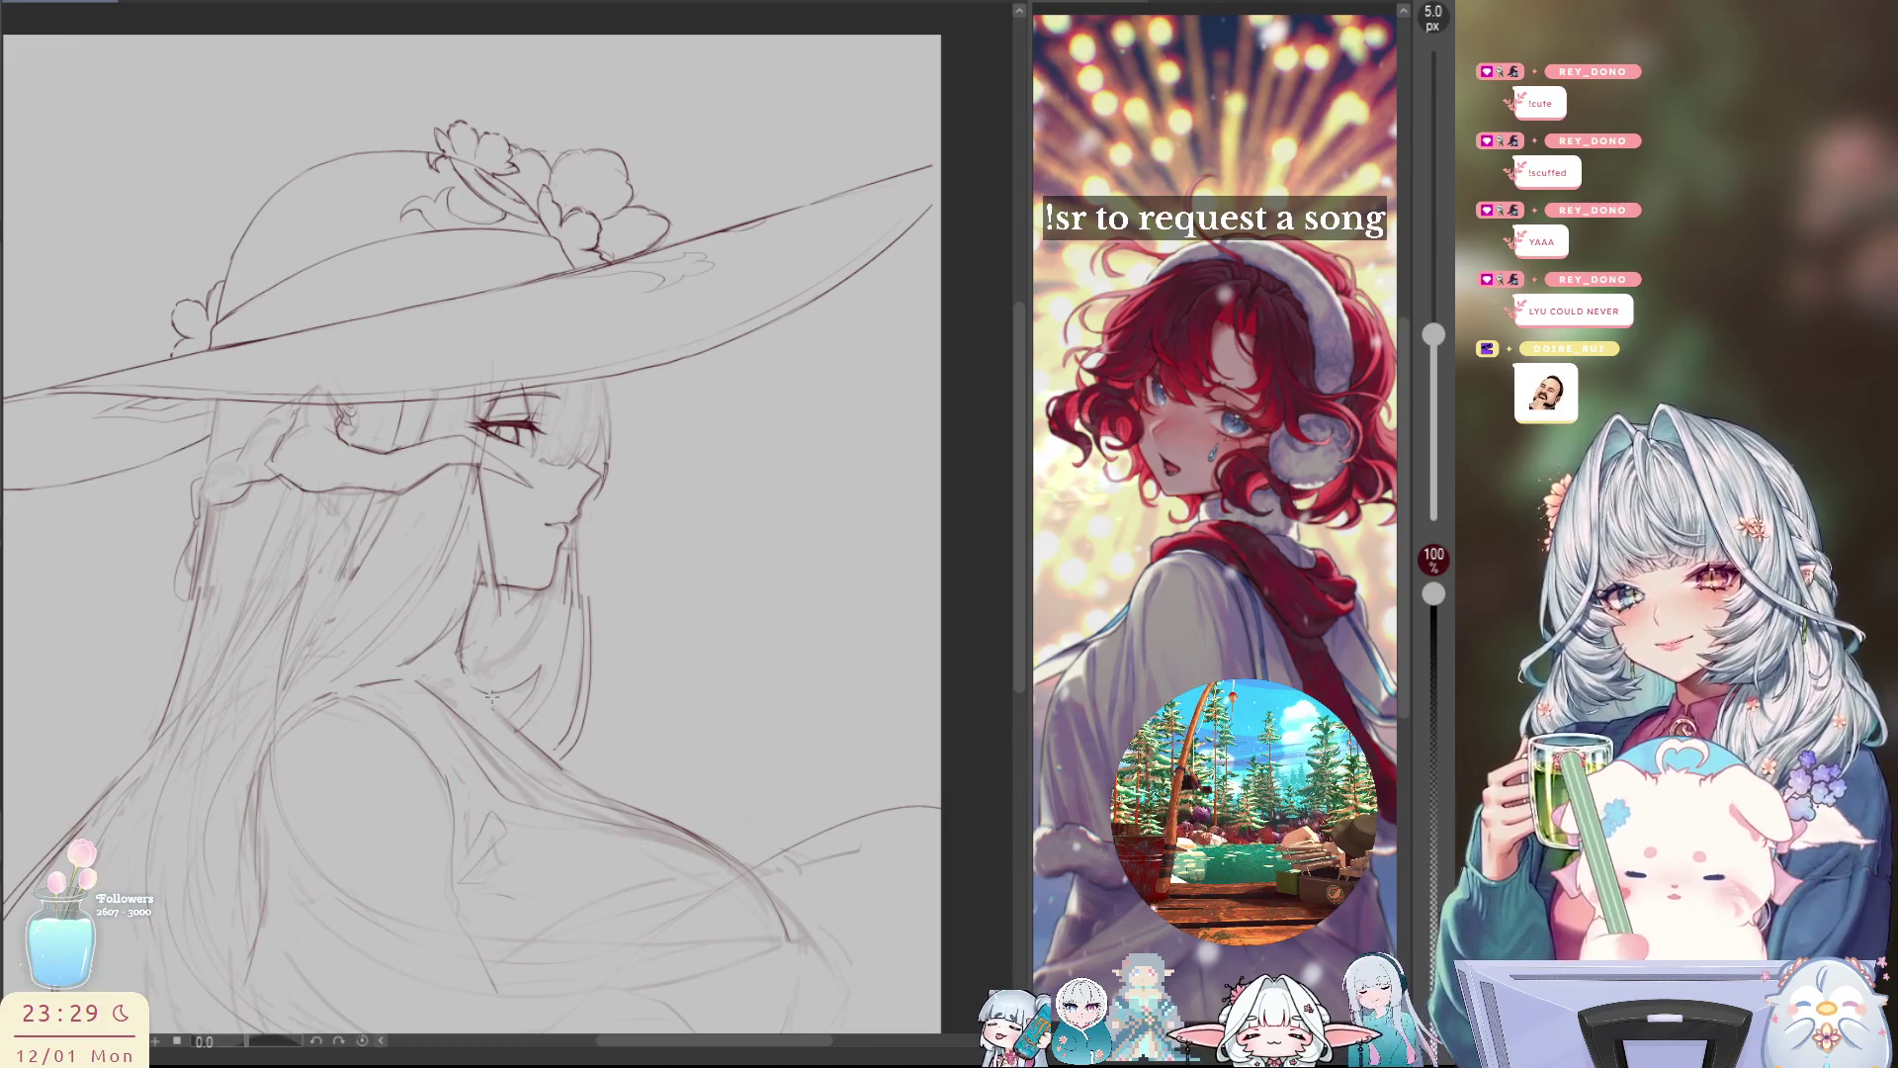
pyautogui.press('h')
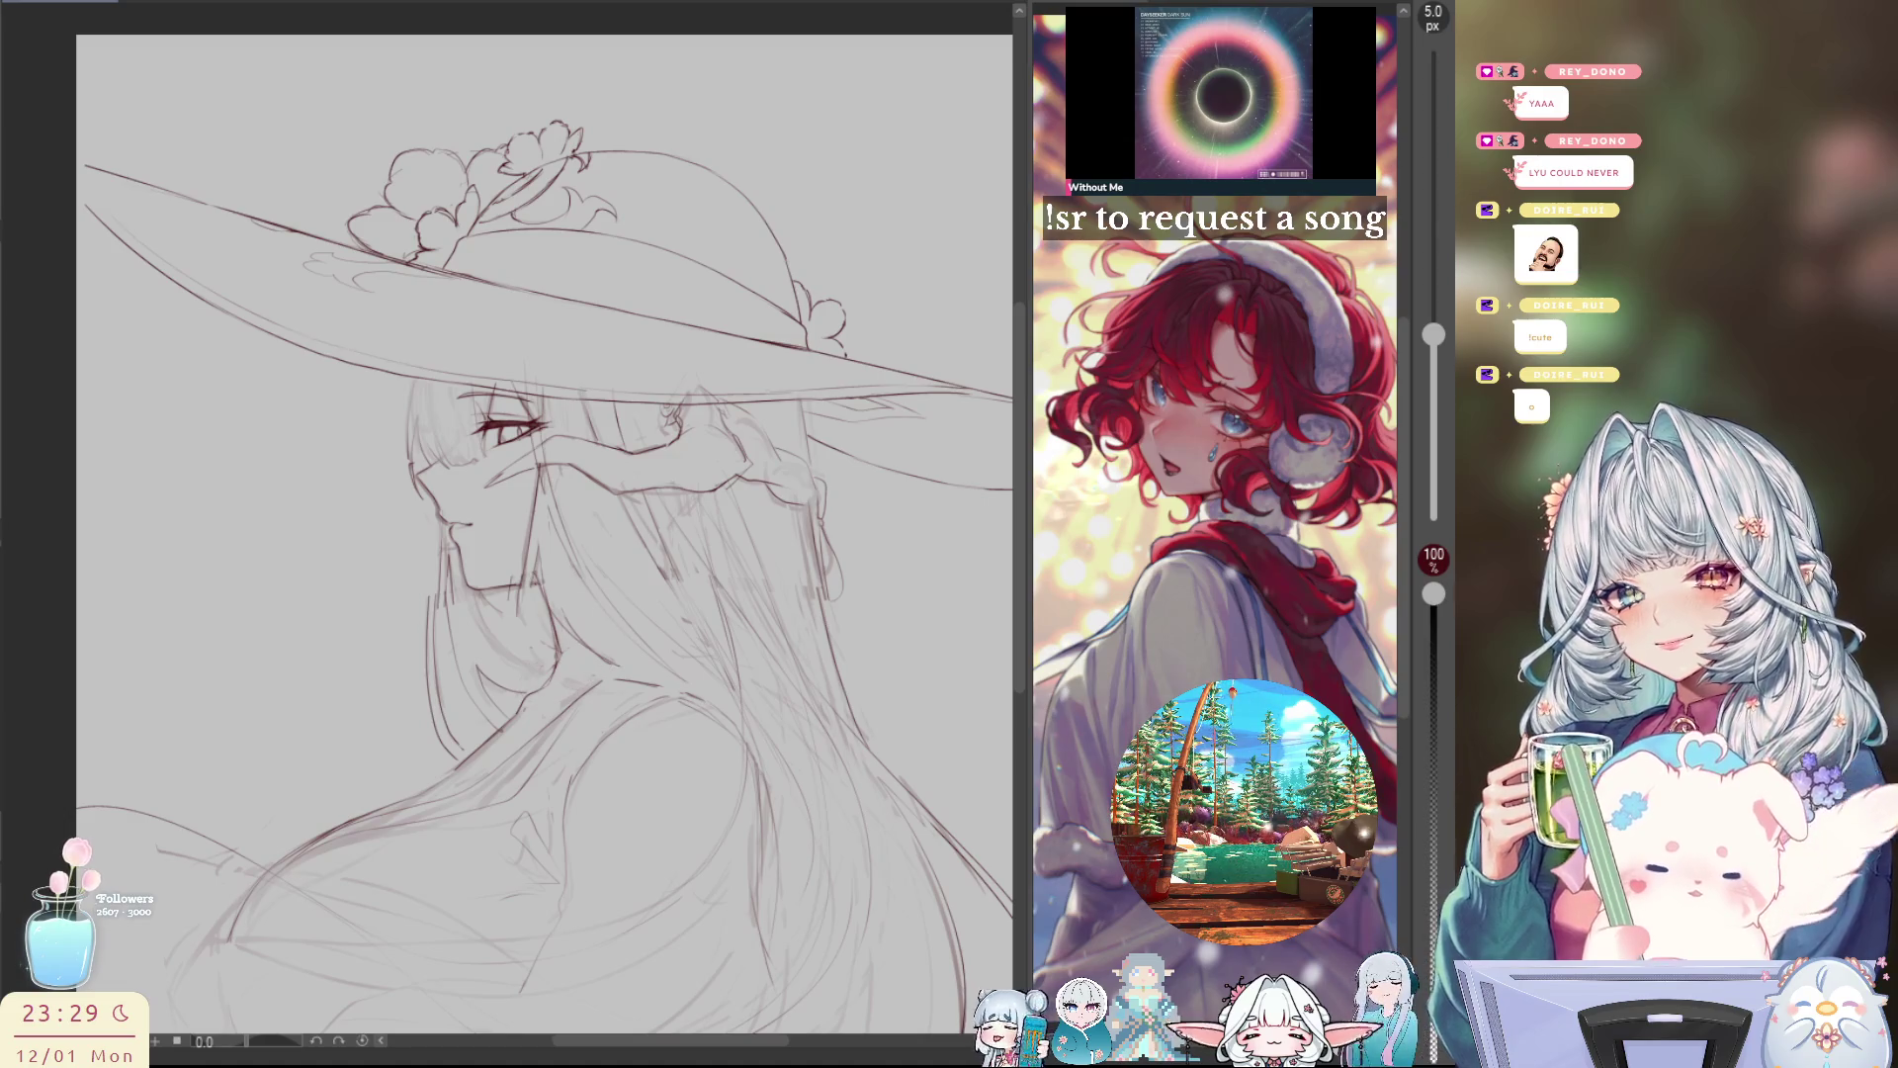
pyautogui.press('h')
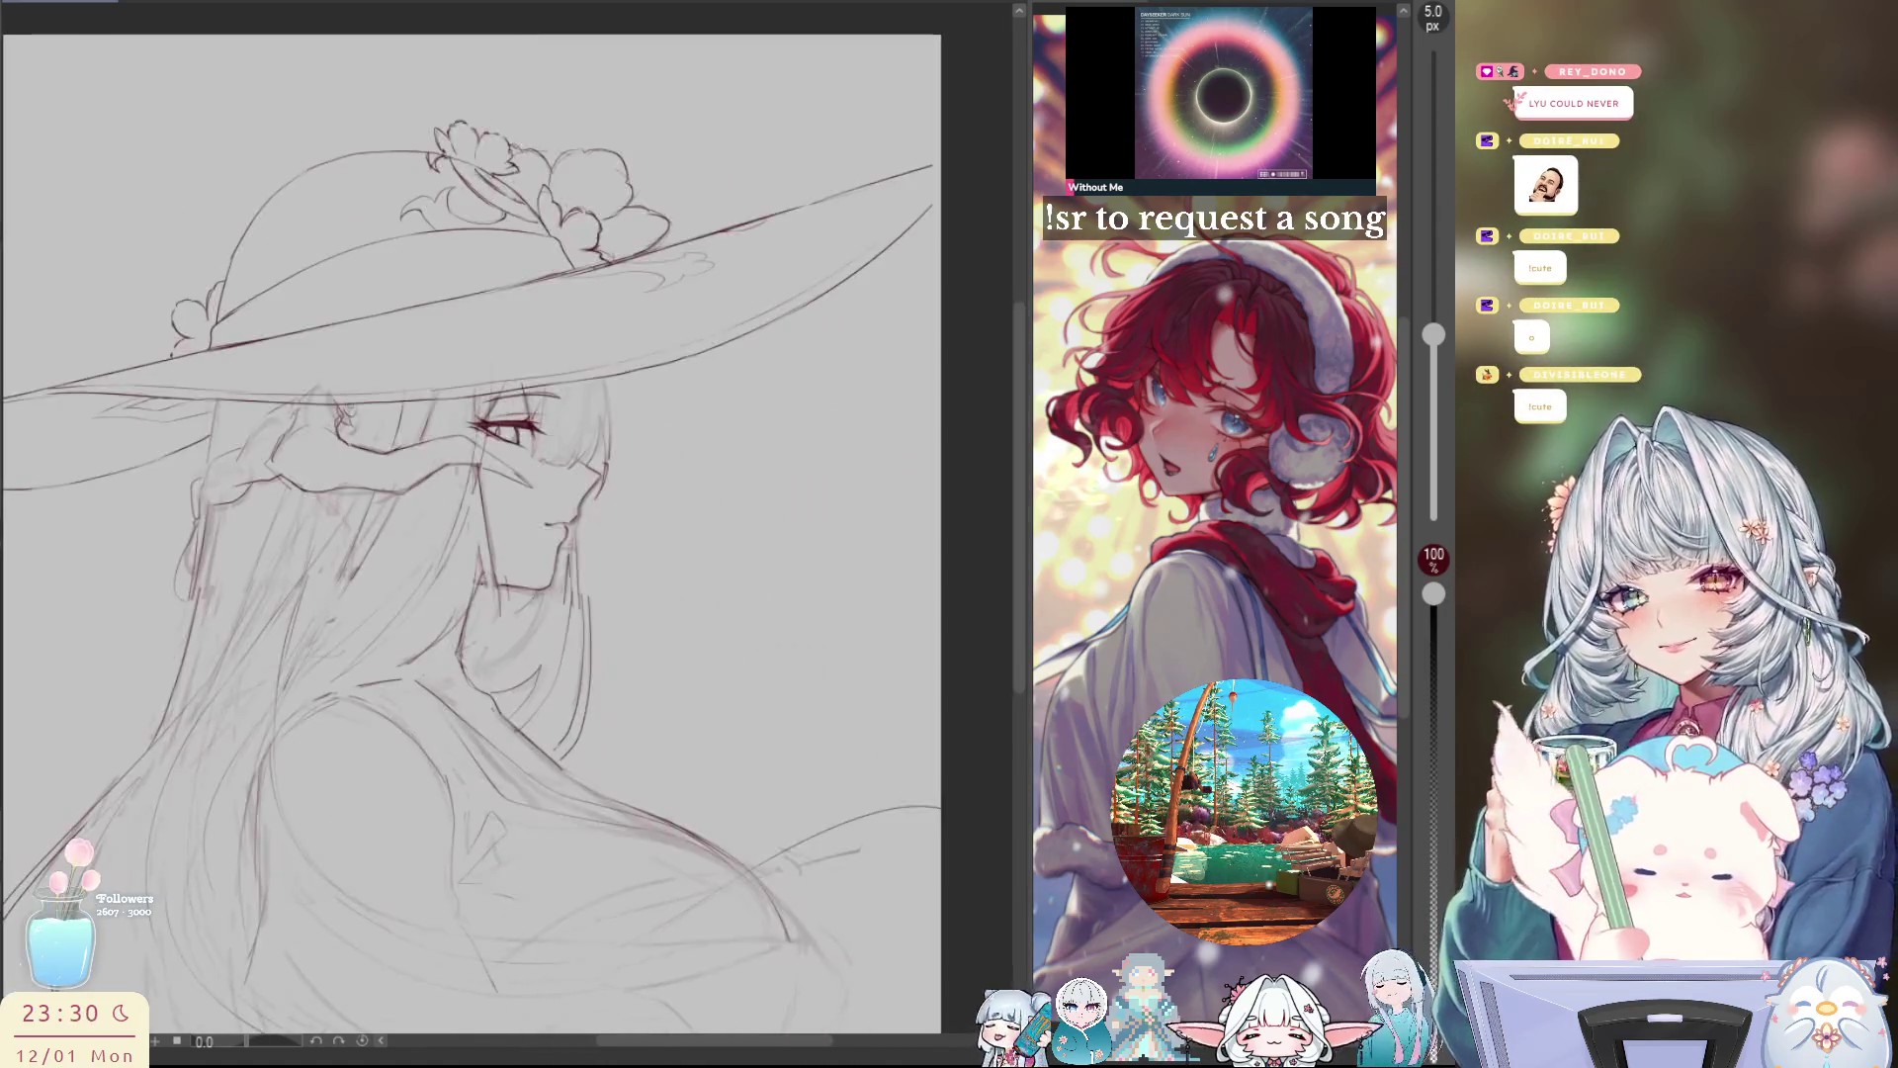
pyautogui.press('h')
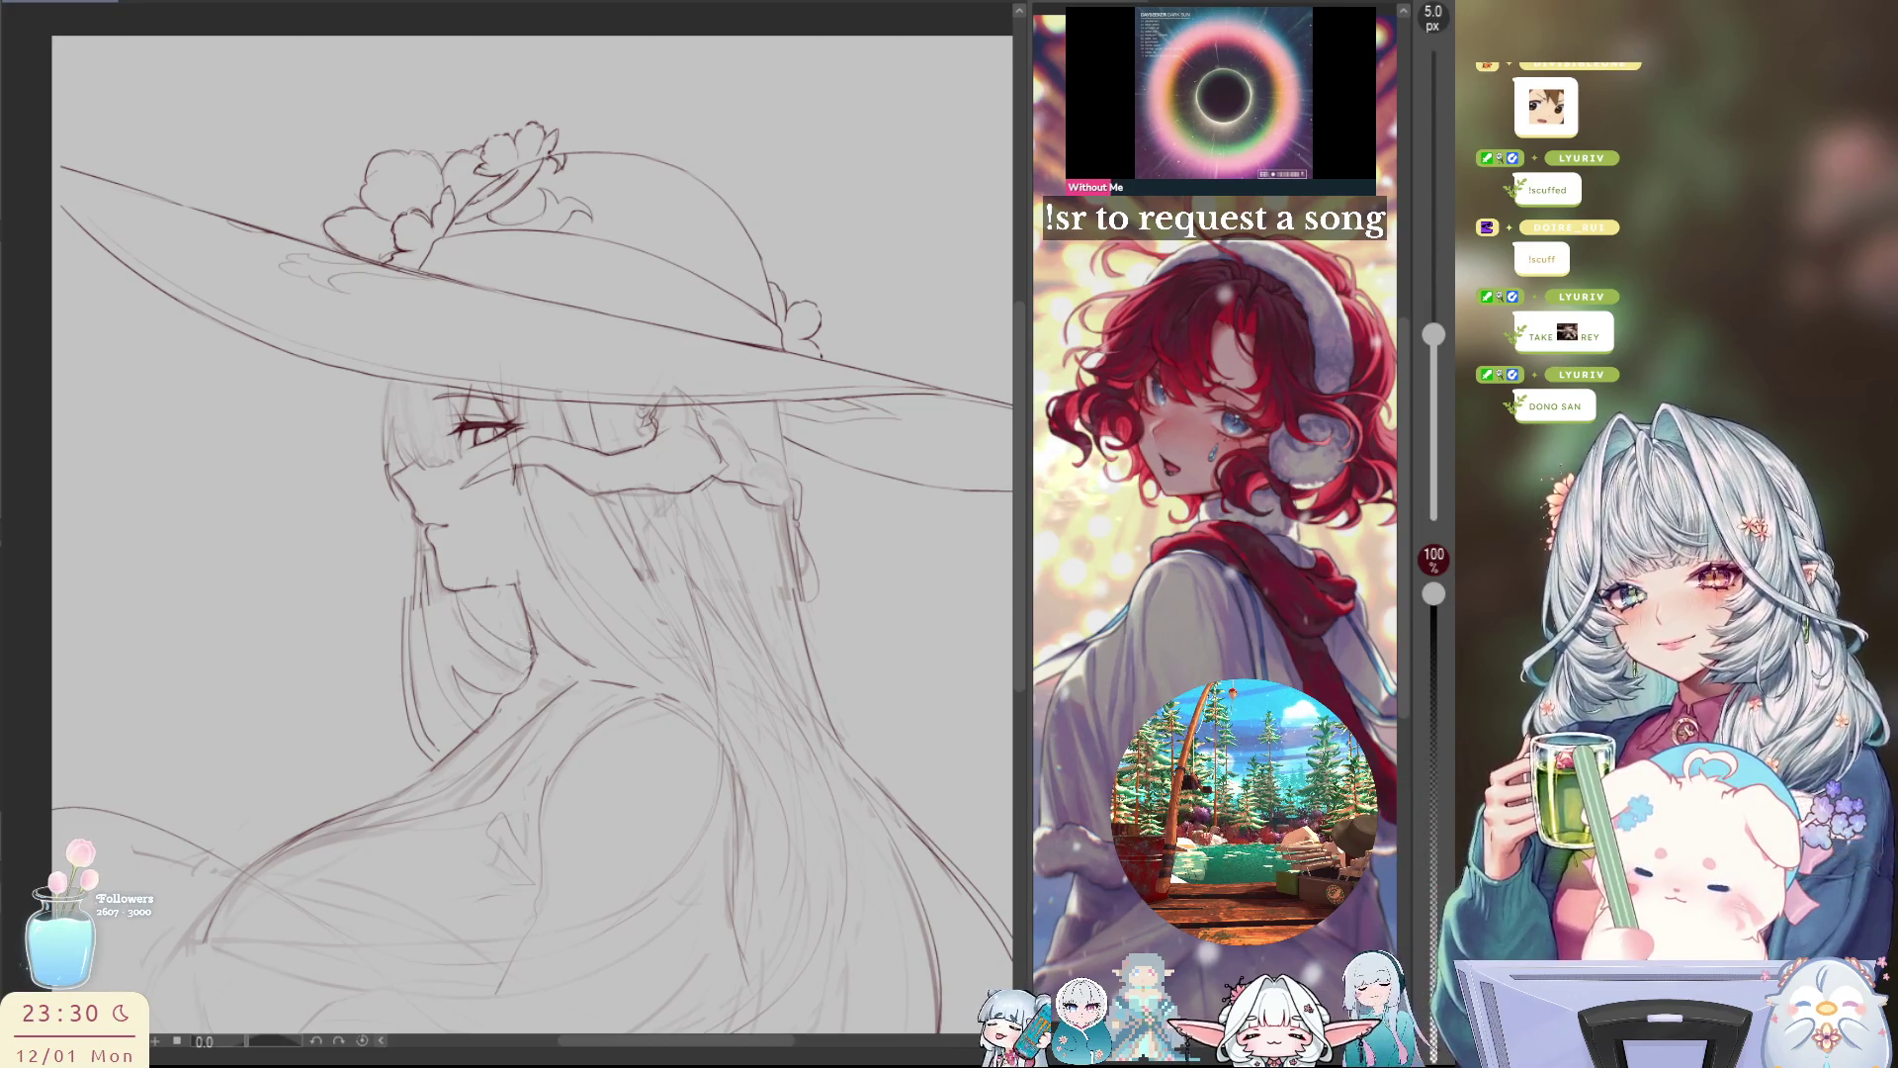
pyautogui.press('h')
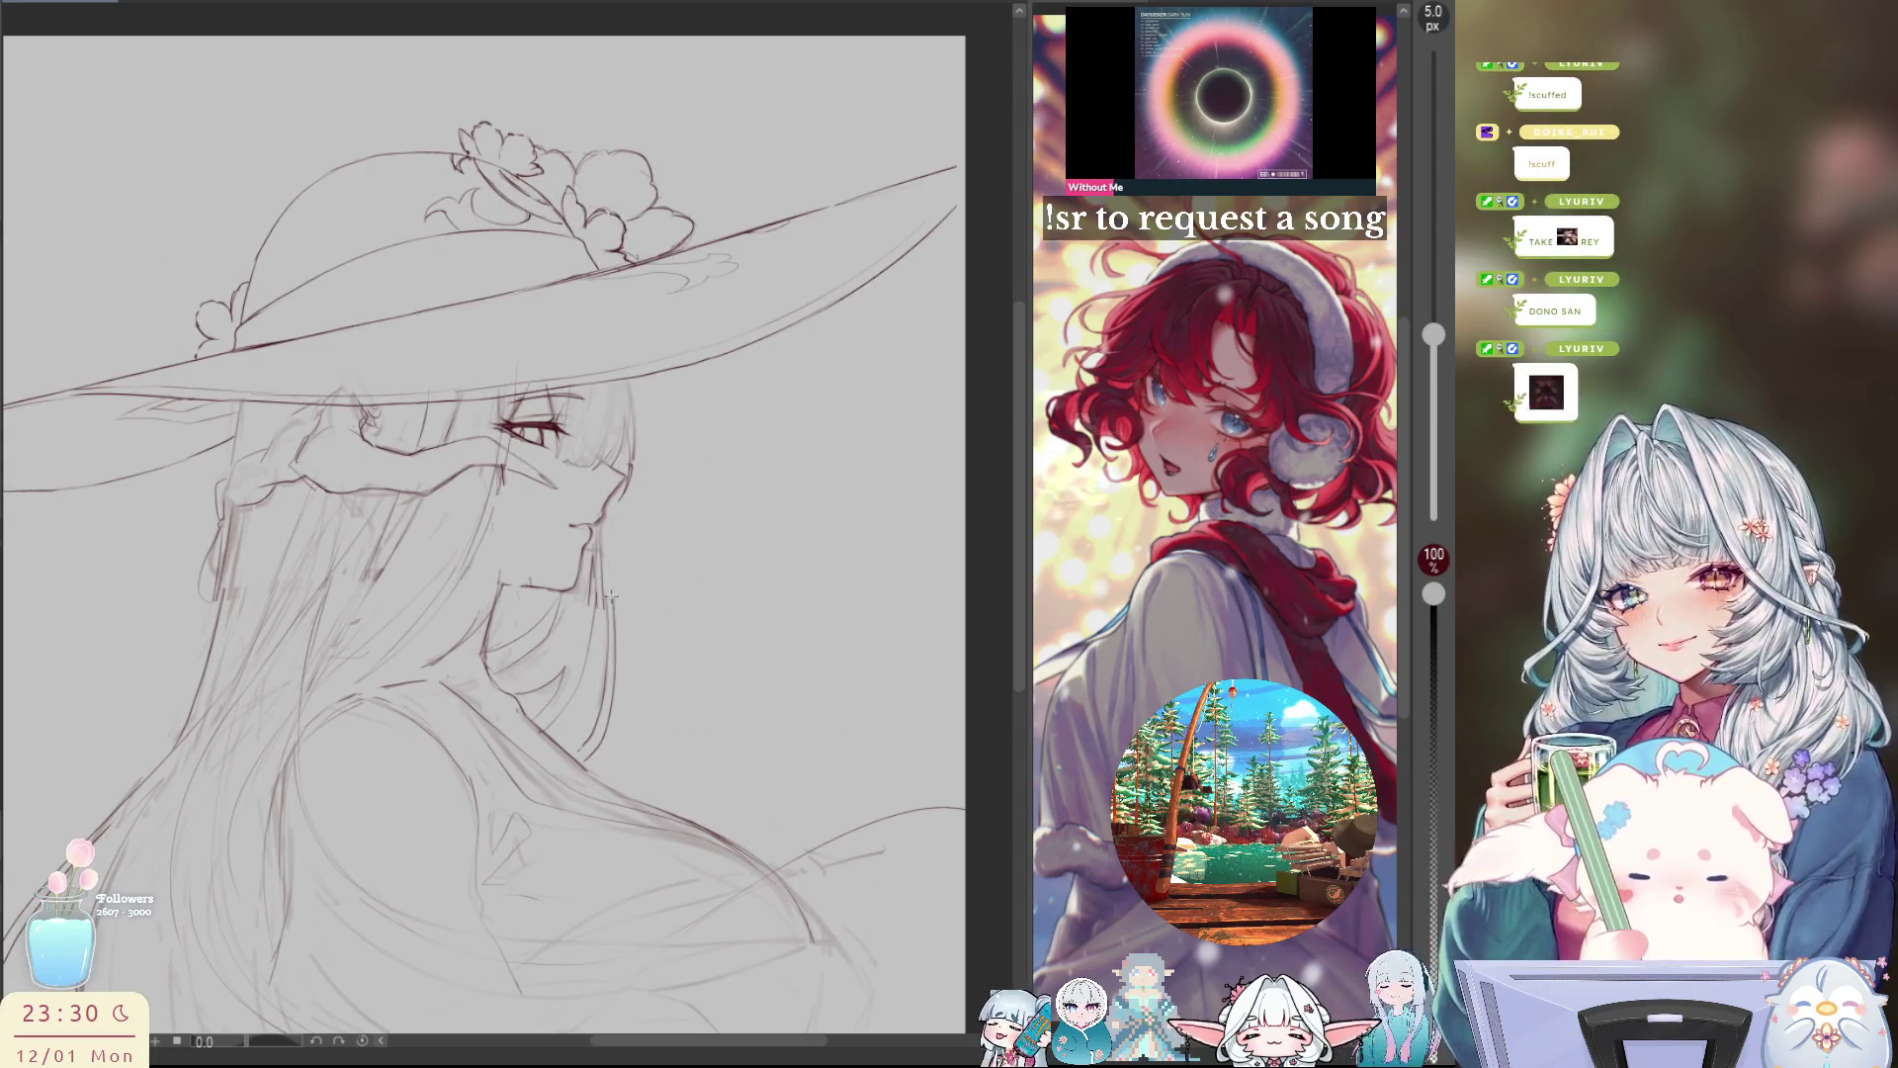
pyautogui.press('h')
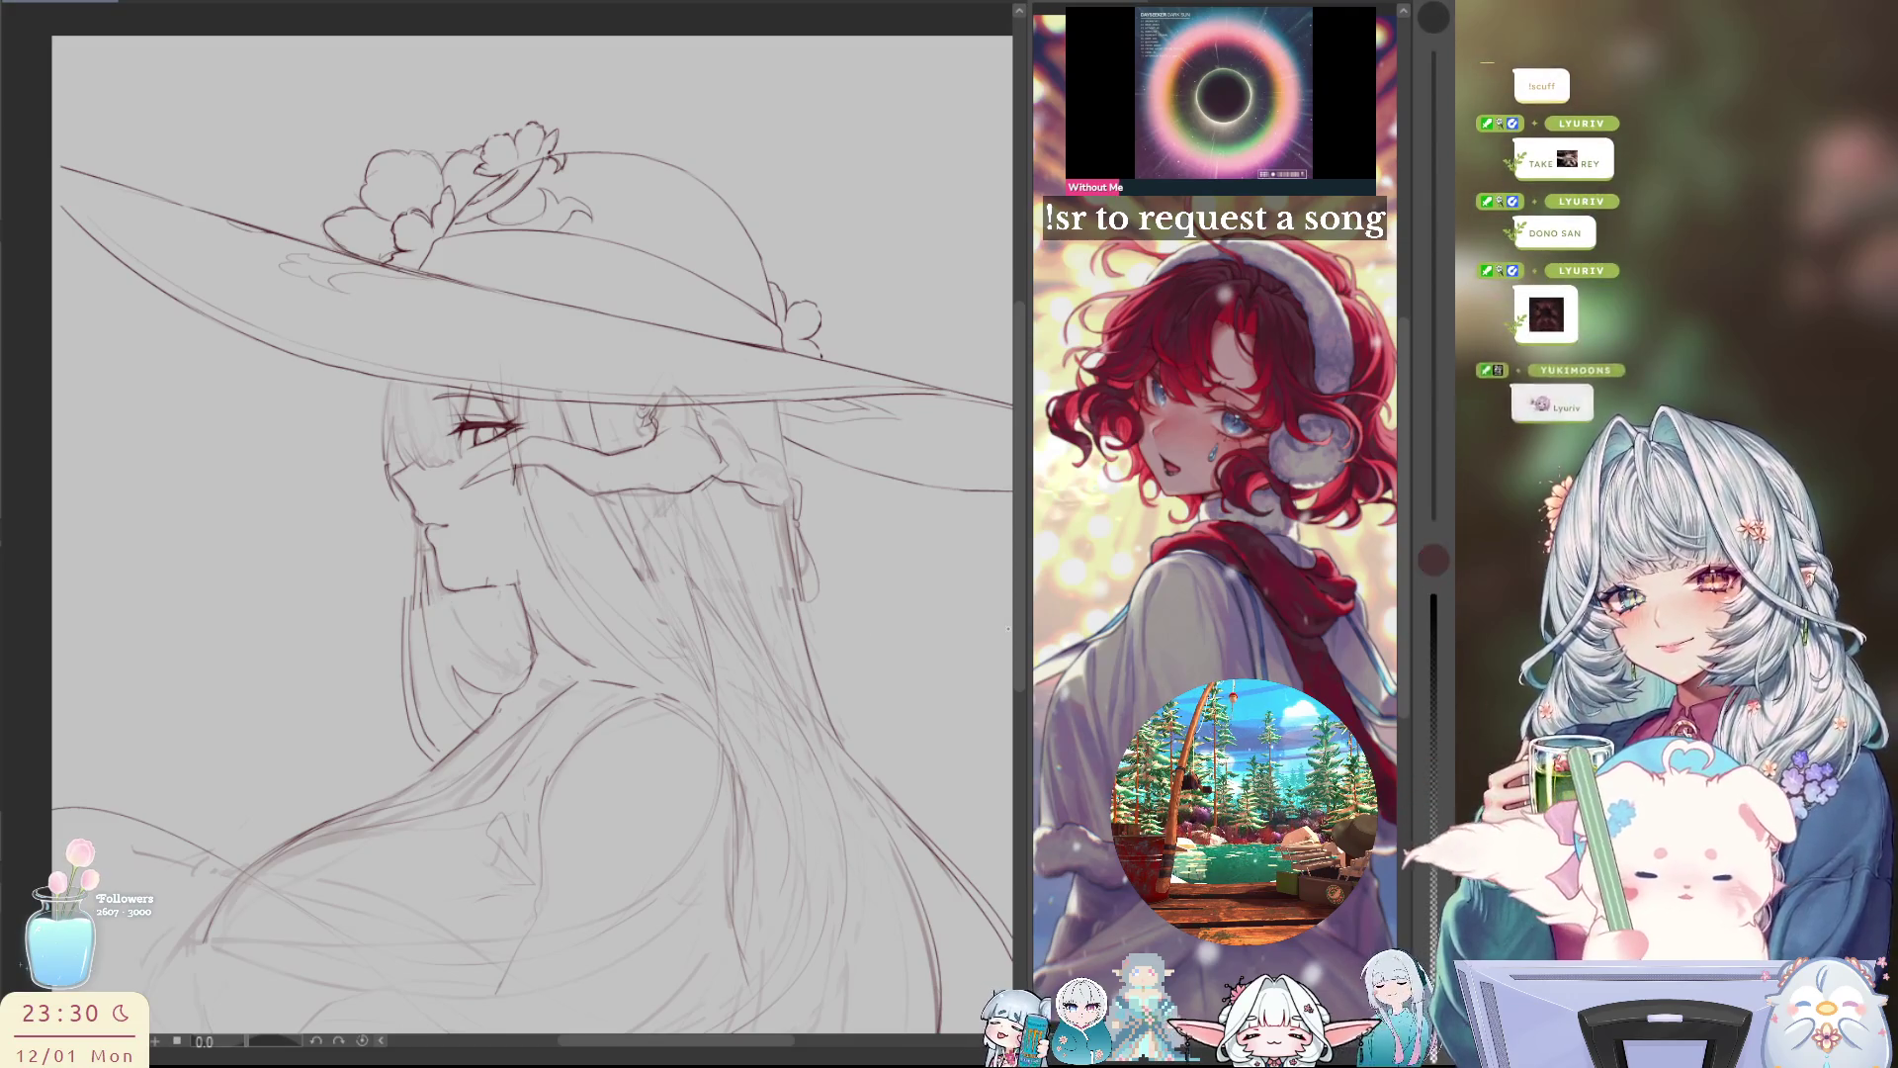
pyautogui.moveTo(423, 593)
pyautogui.mouseDown()
pyautogui.moveTo(415, 637)
pyautogui.moveTo(377, 623)
pyautogui.moveTo(427, 757)
pyautogui.moveTo(519, 664)
pyautogui.moveTo(440, 596)
pyautogui.moveTo(500, 653)
pyautogui.mouseUp()
pyautogui.hotkey('ctrl', 't')
pyautogui.click(419, 799)
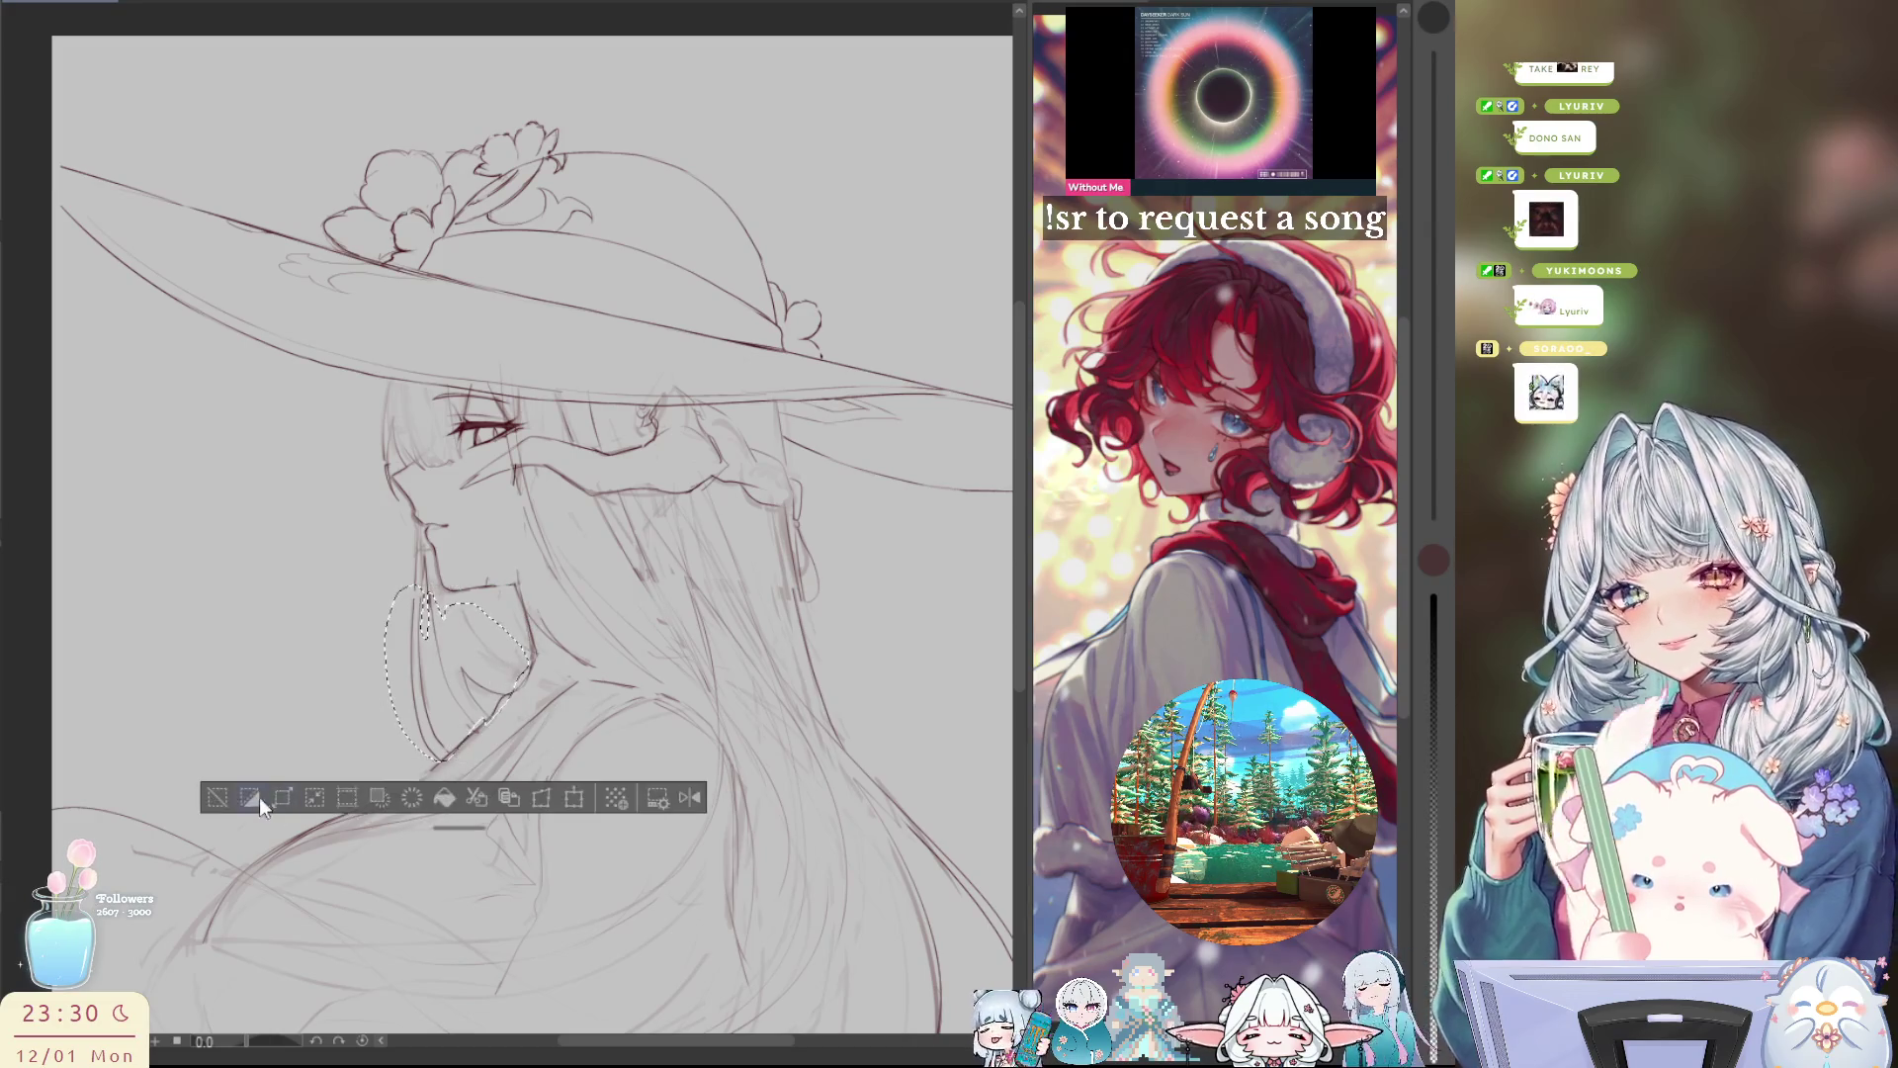
pyautogui.click(216, 799)
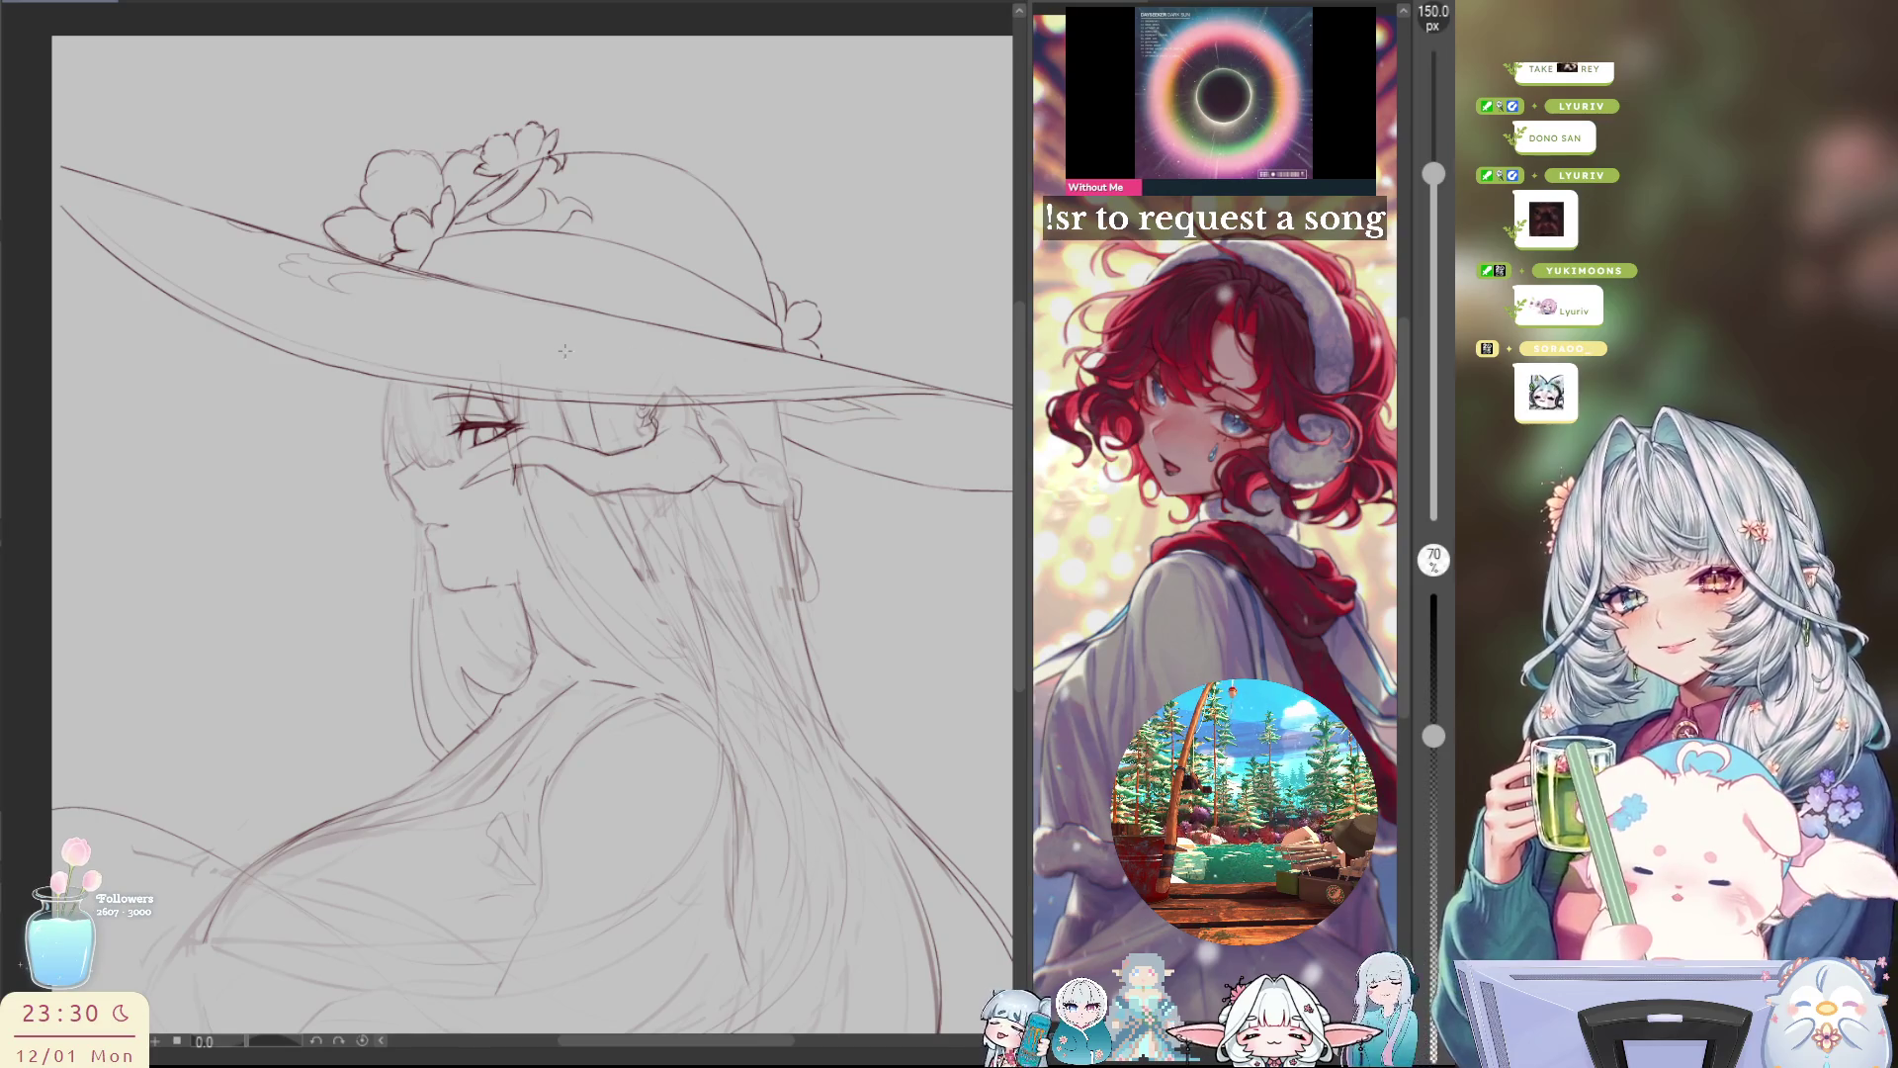
pyautogui.moveTo(796, 539); pyautogui.dragTo(817, 702)
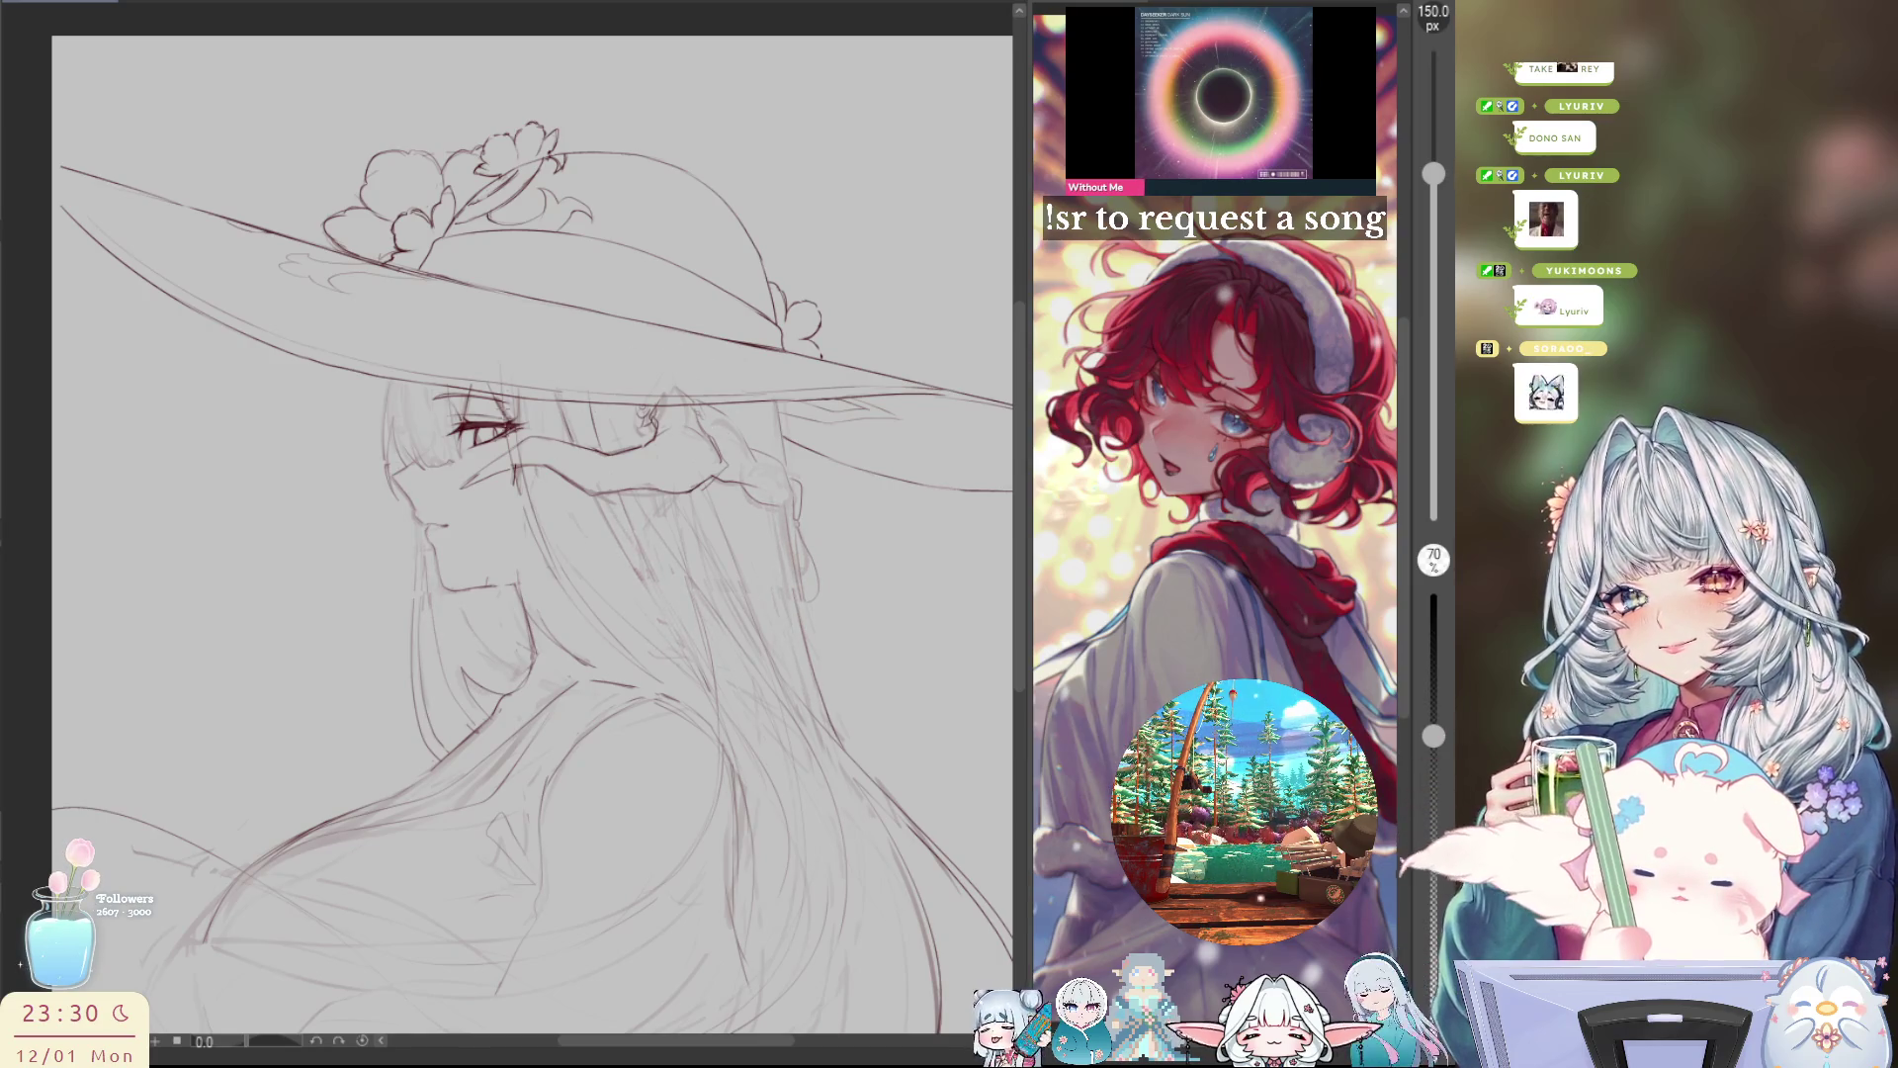
pyautogui.moveTo(522, 475); pyautogui.dragTo(448, 311)
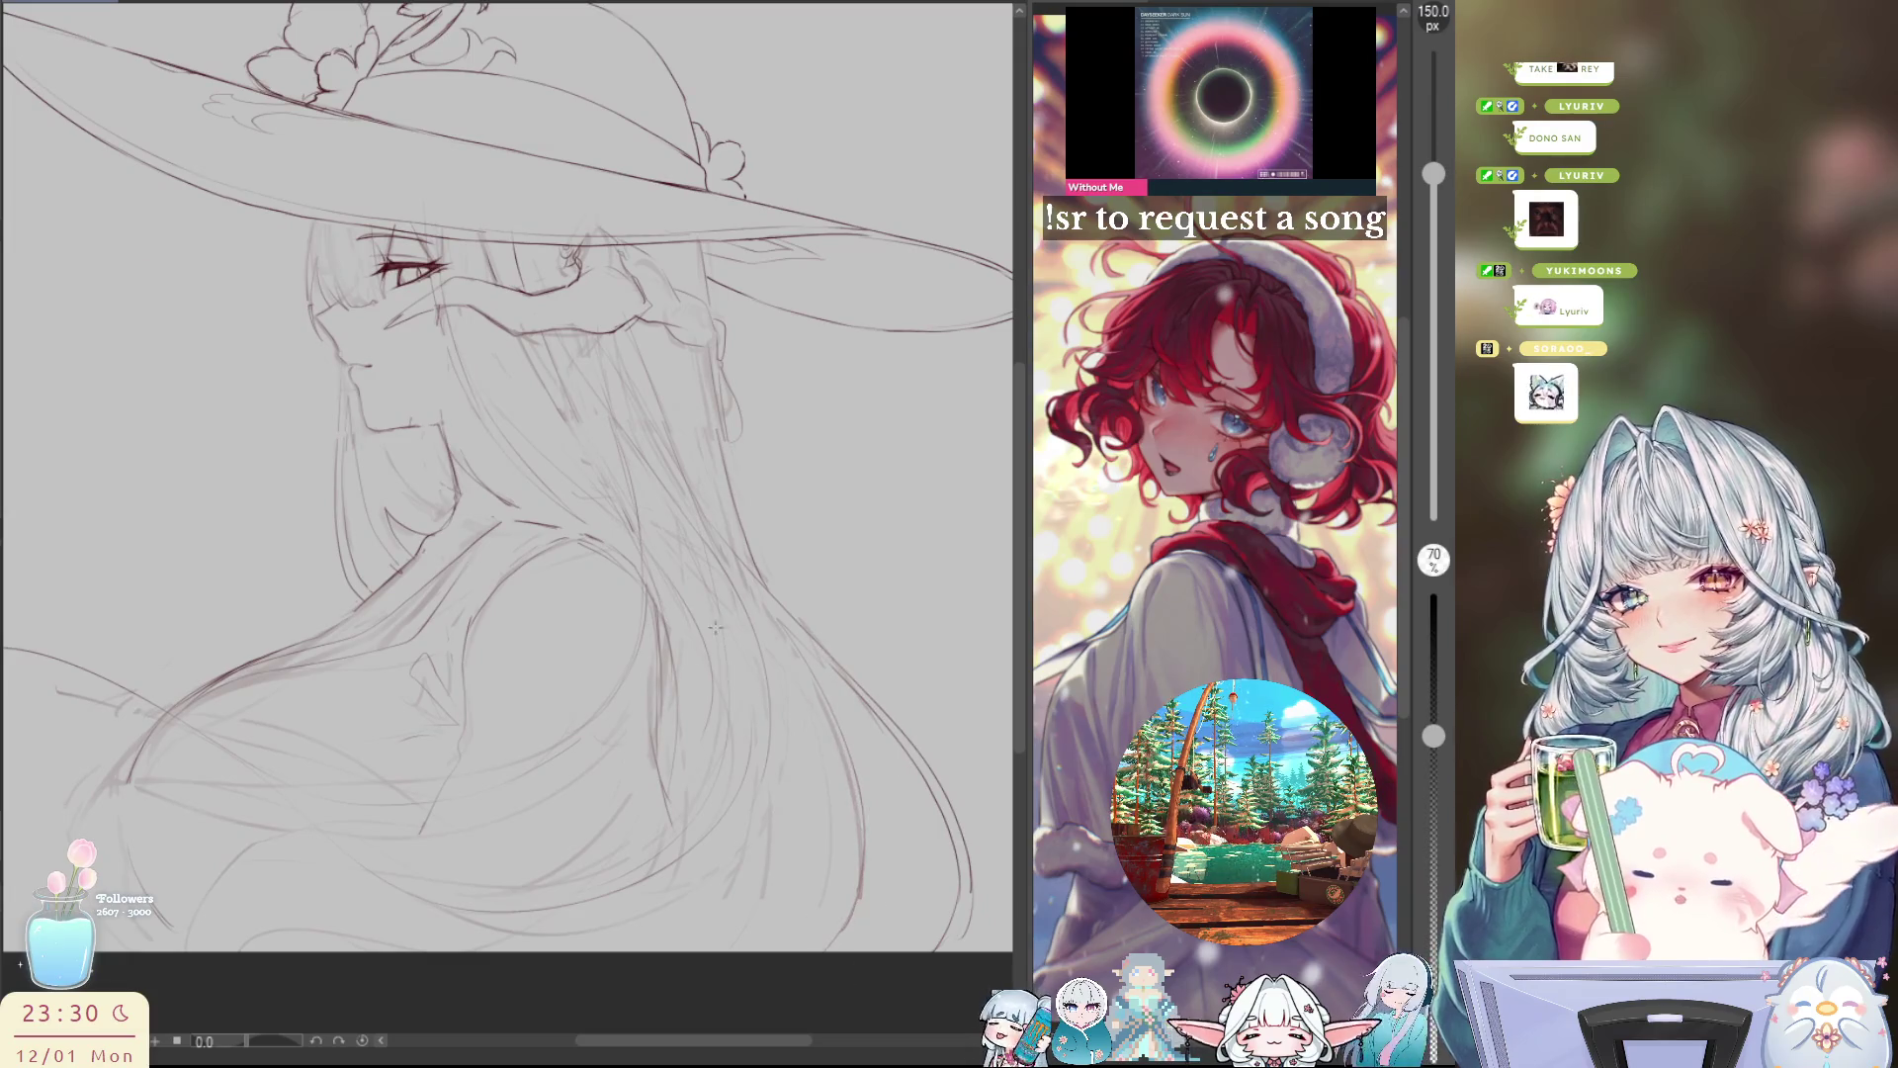
pyautogui.press('h')
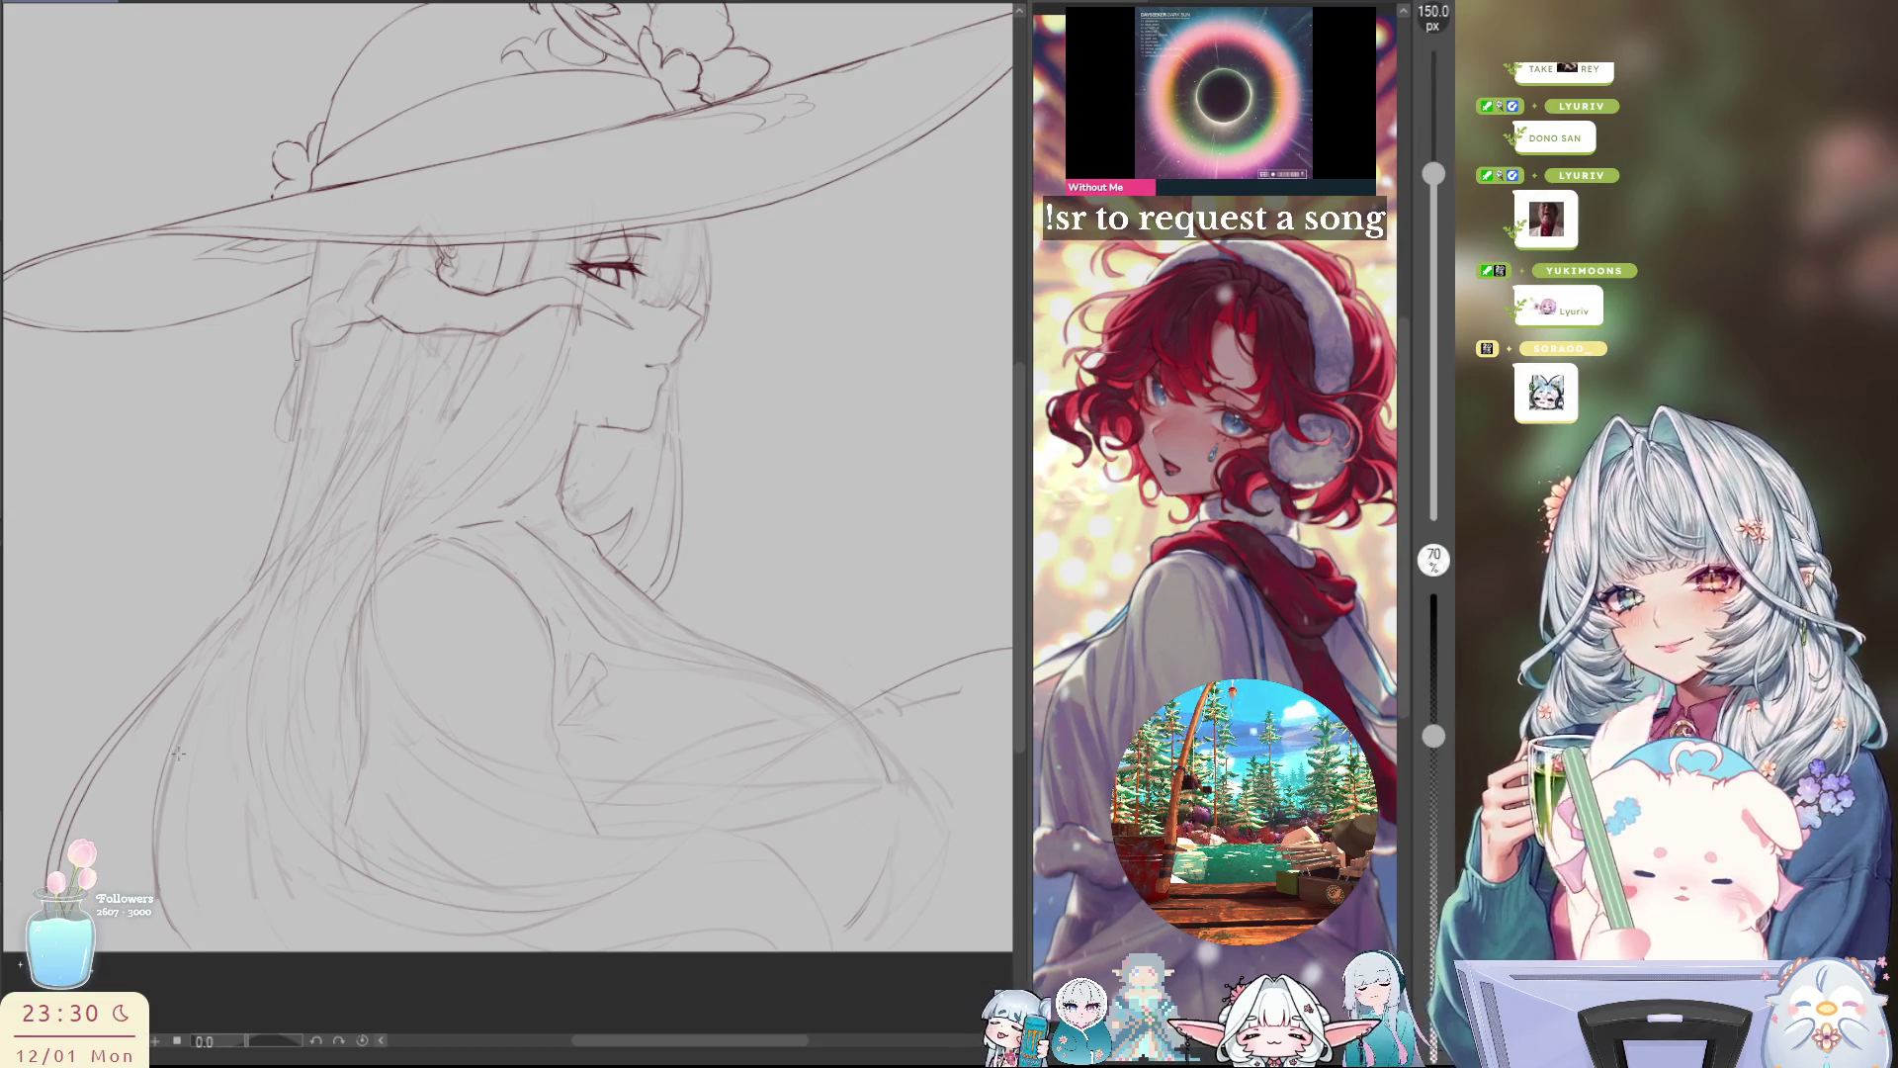
pyautogui.press('h')
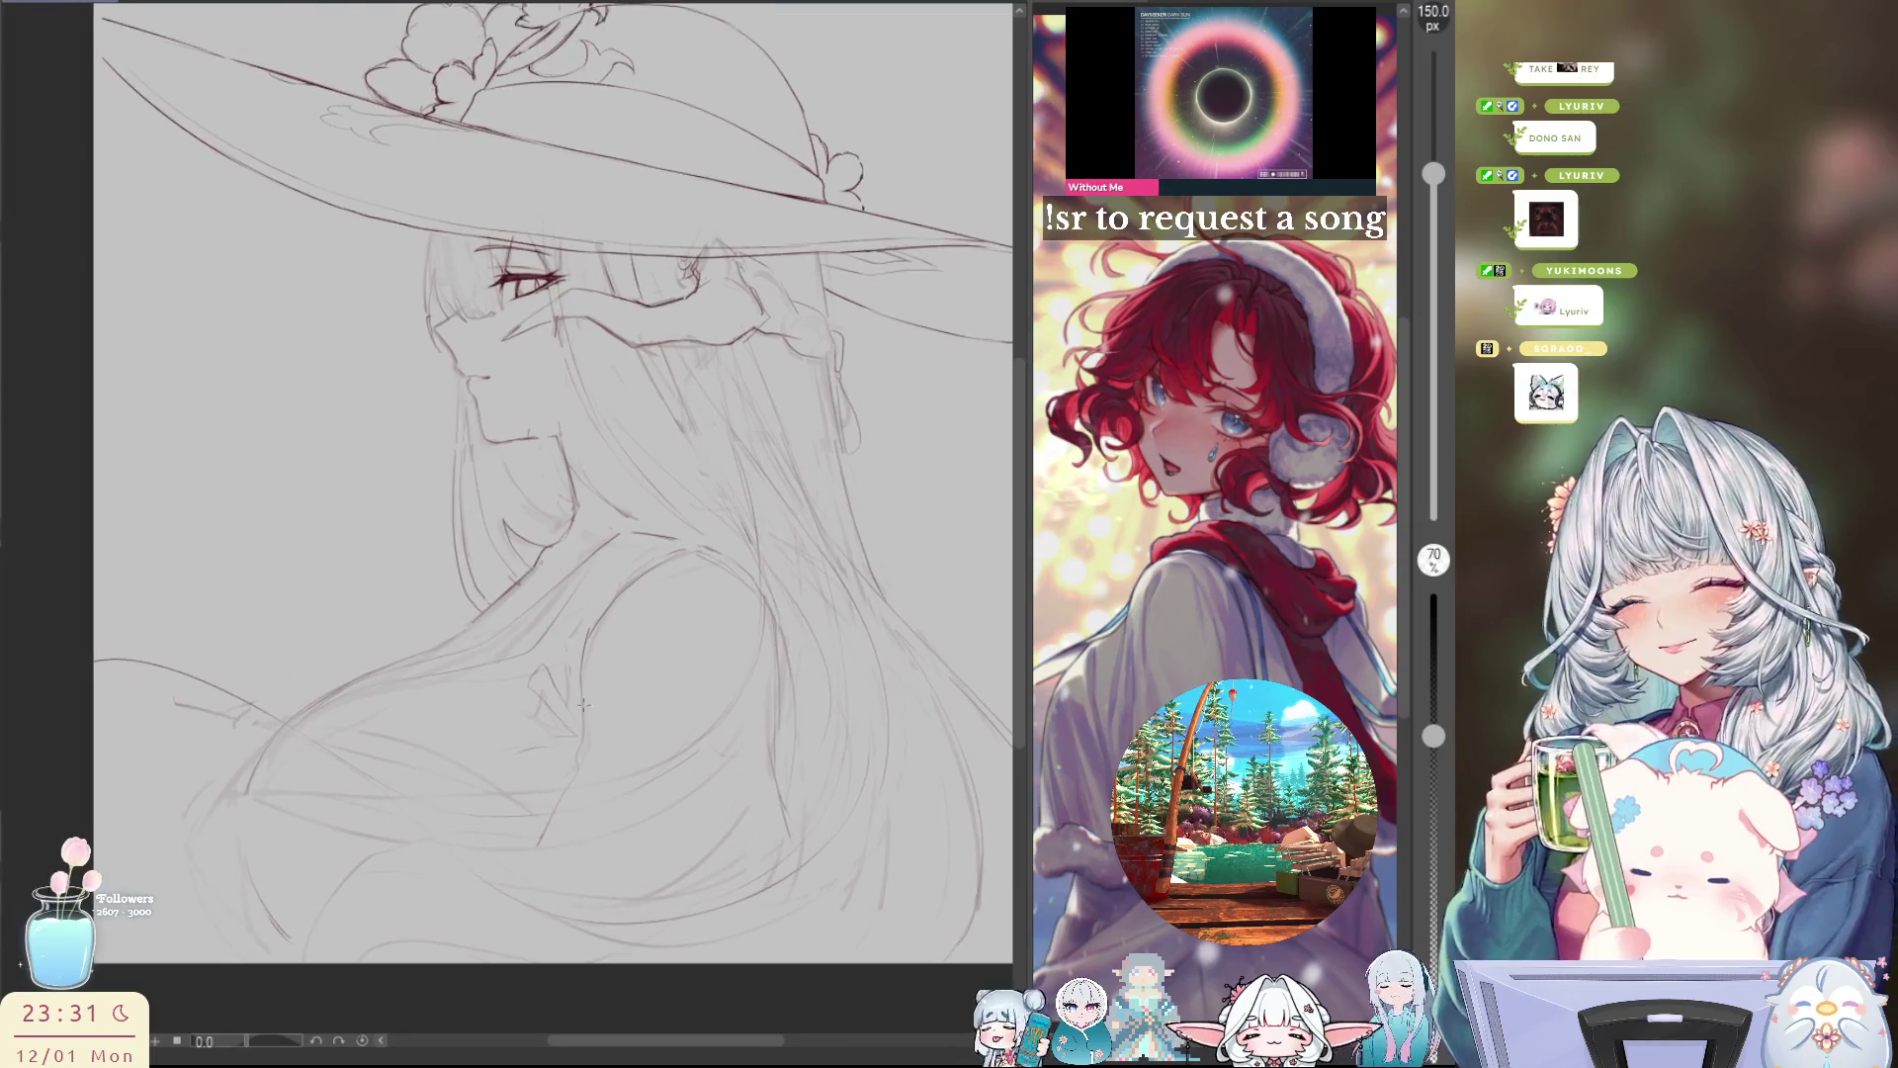
pyautogui.moveTo(473, 744); pyautogui.dragTo(396, 788)
pyautogui.moveTo(494, 534); pyautogui.dragTo(415, 583)
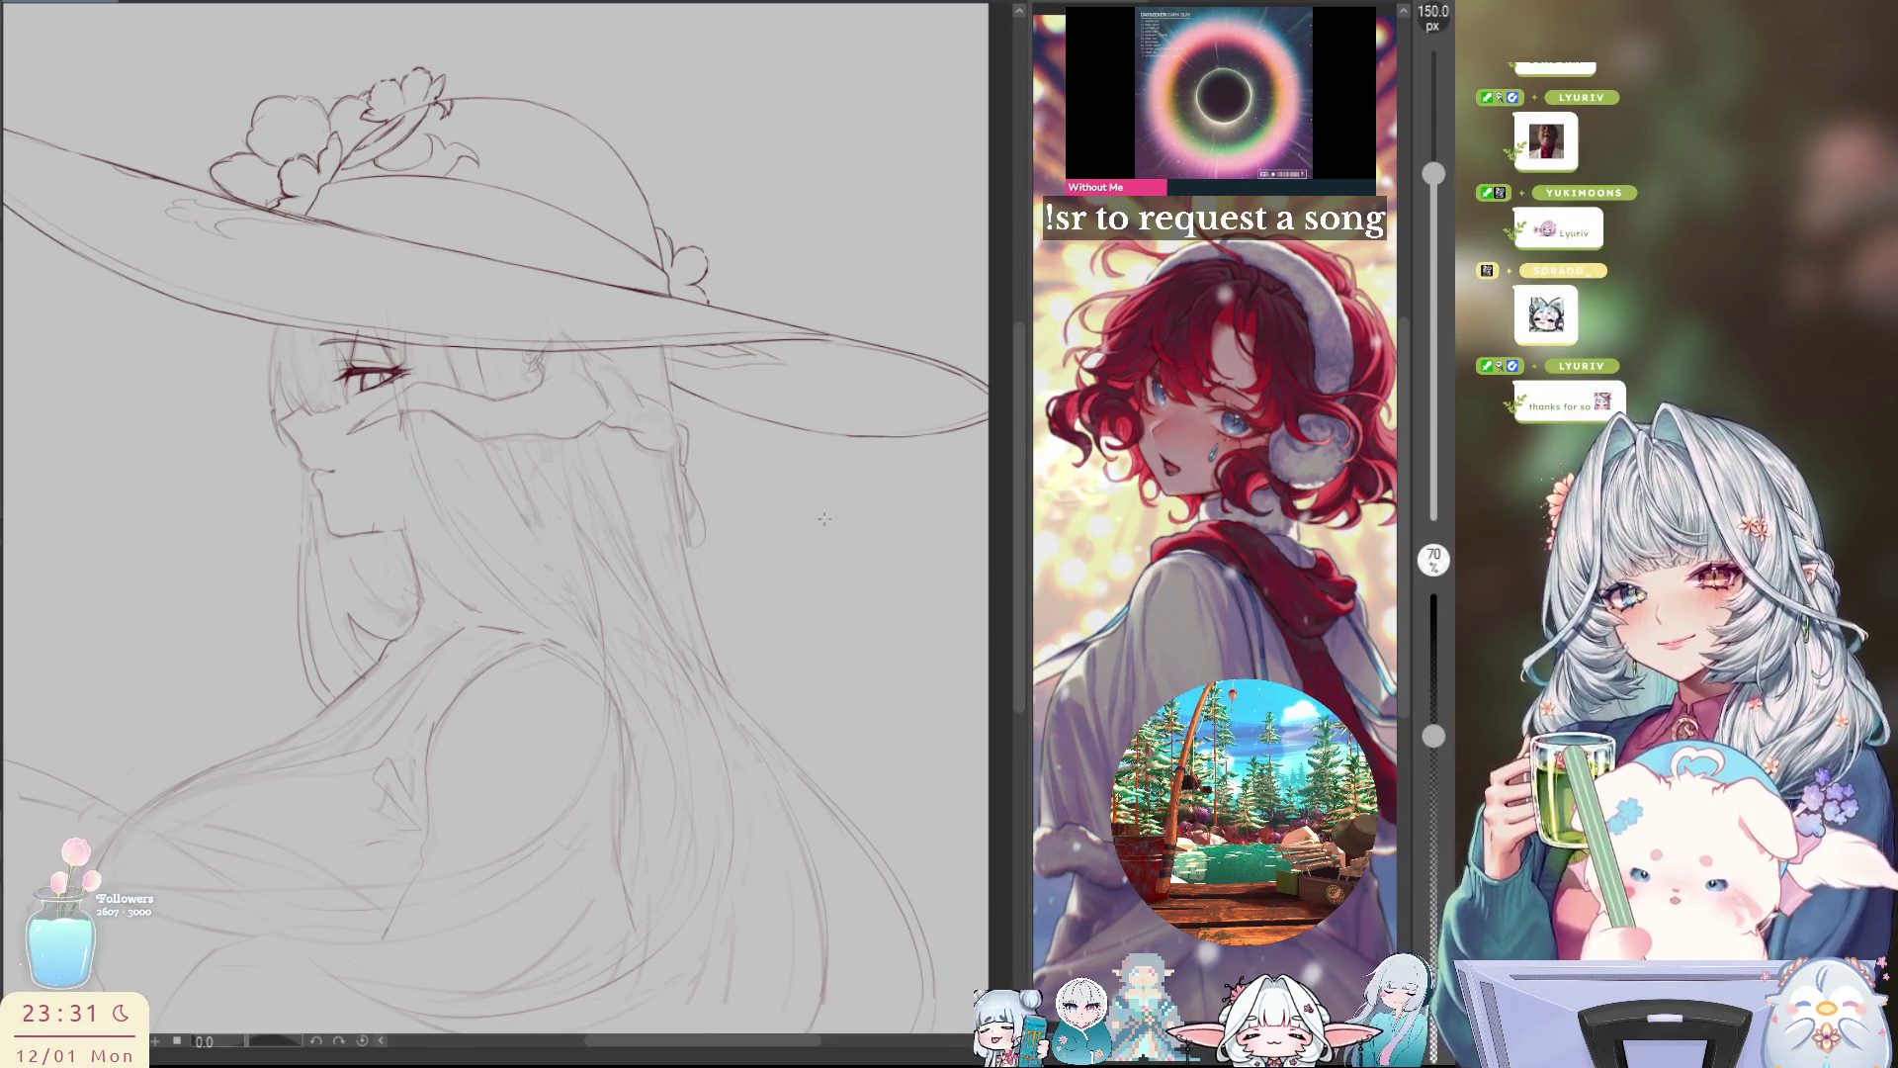
pyautogui.press('p')
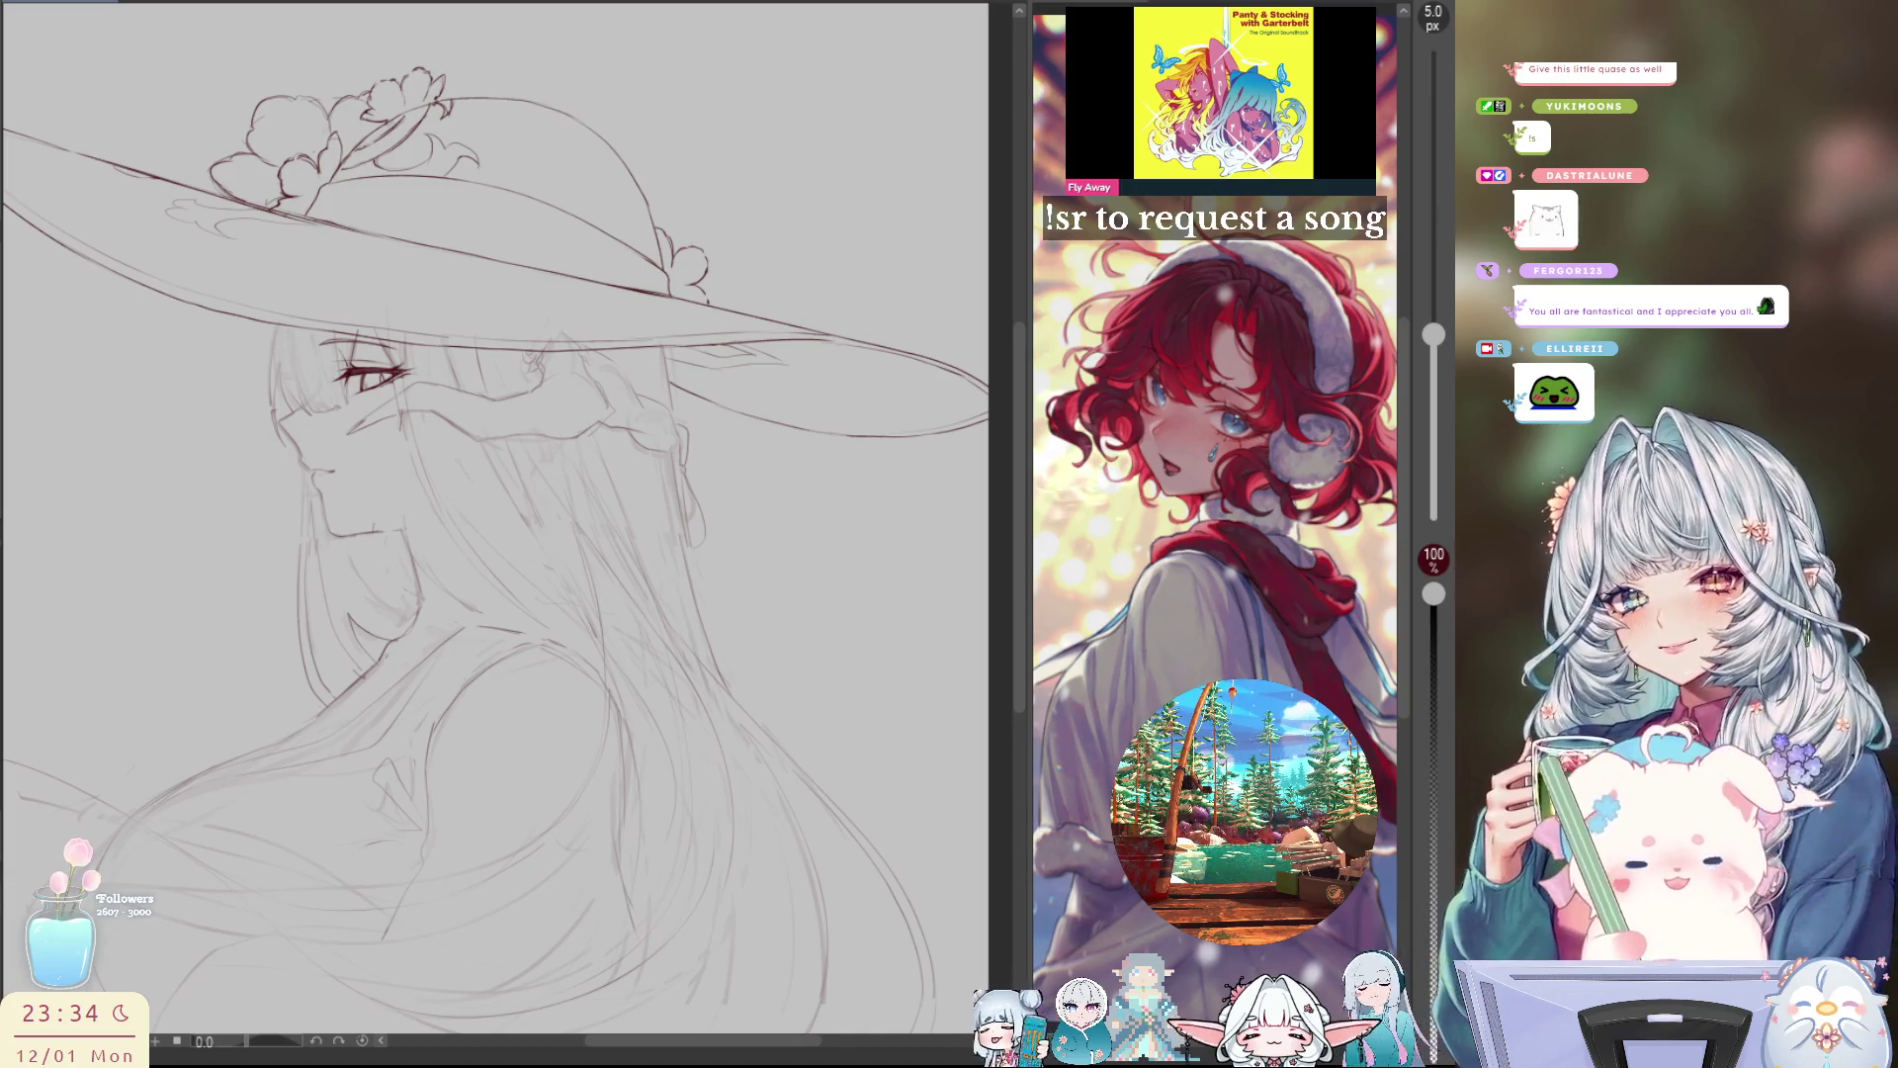
# Step: Shift the sketch down-left, mirror-check it, and zoom in and out on the face
pyautogui.moveTo(736, 475); pyautogui.dragTo(692, 511)
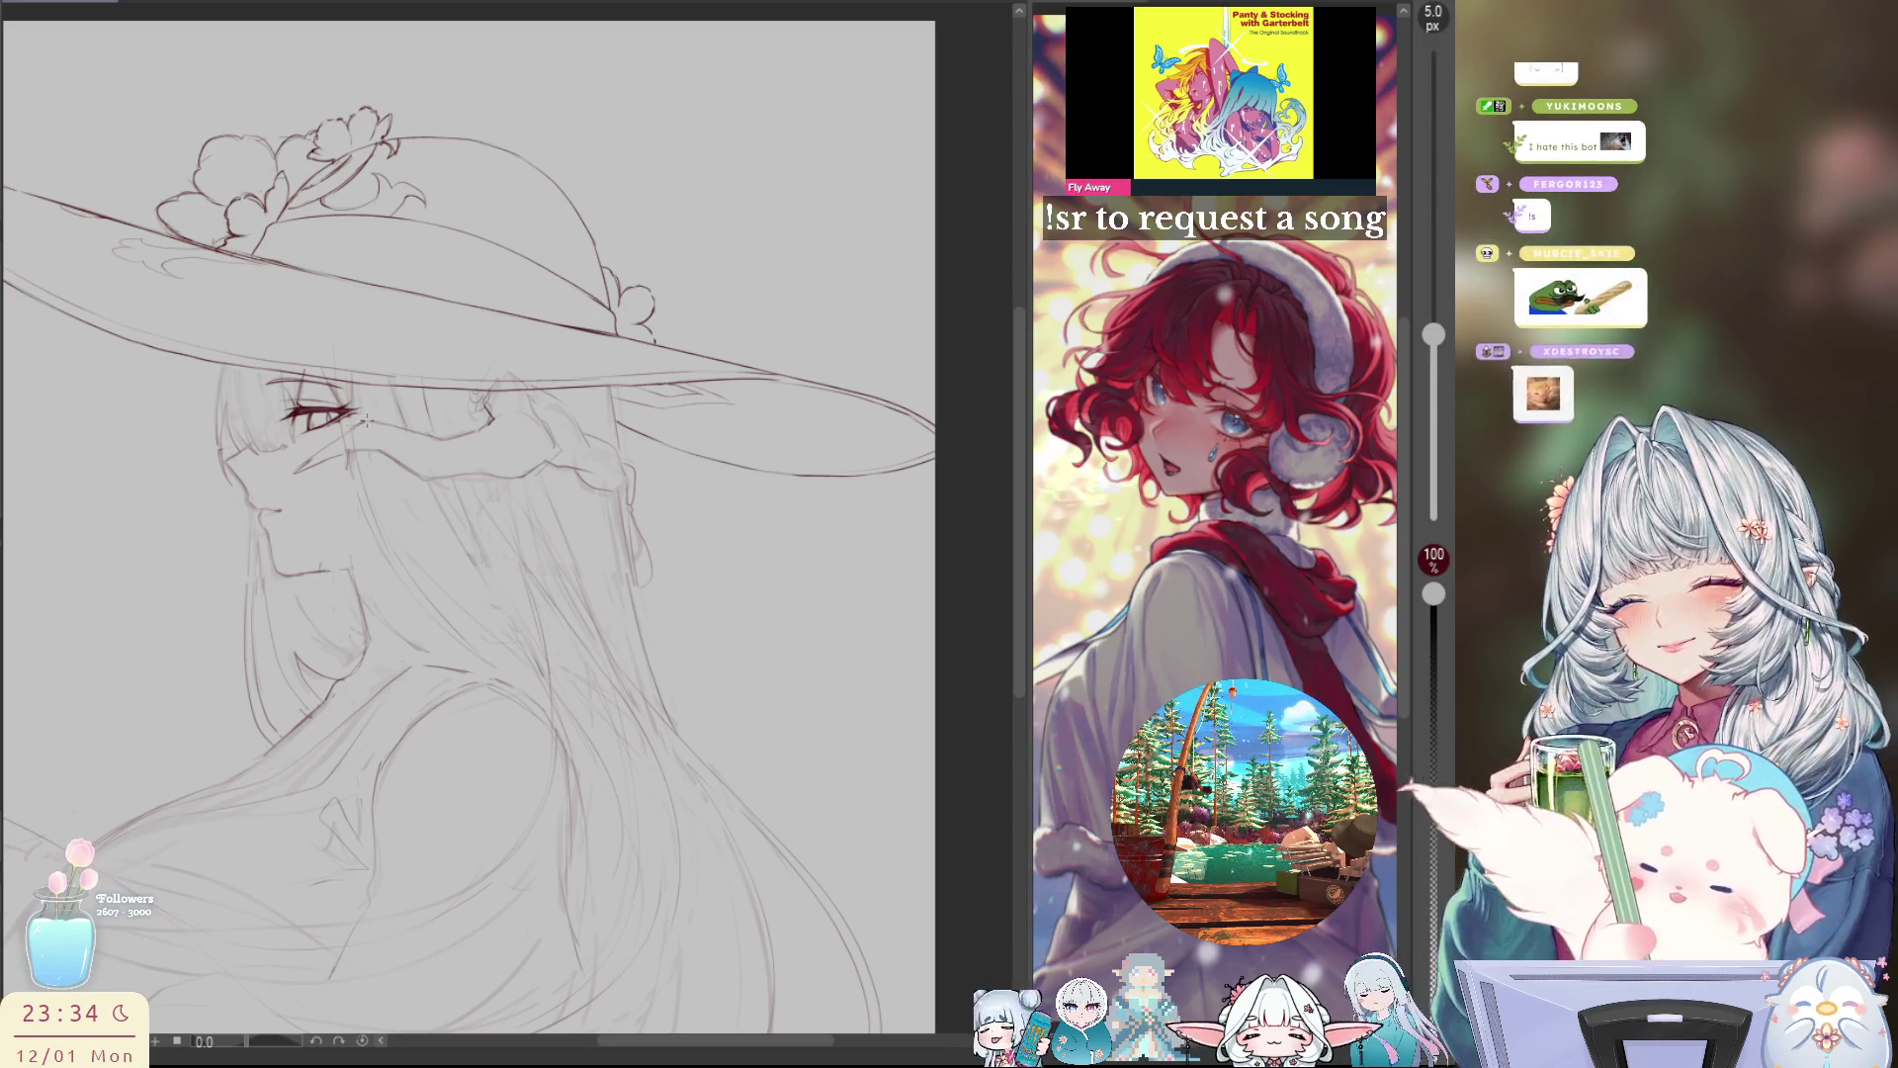
pyautogui.press('h')
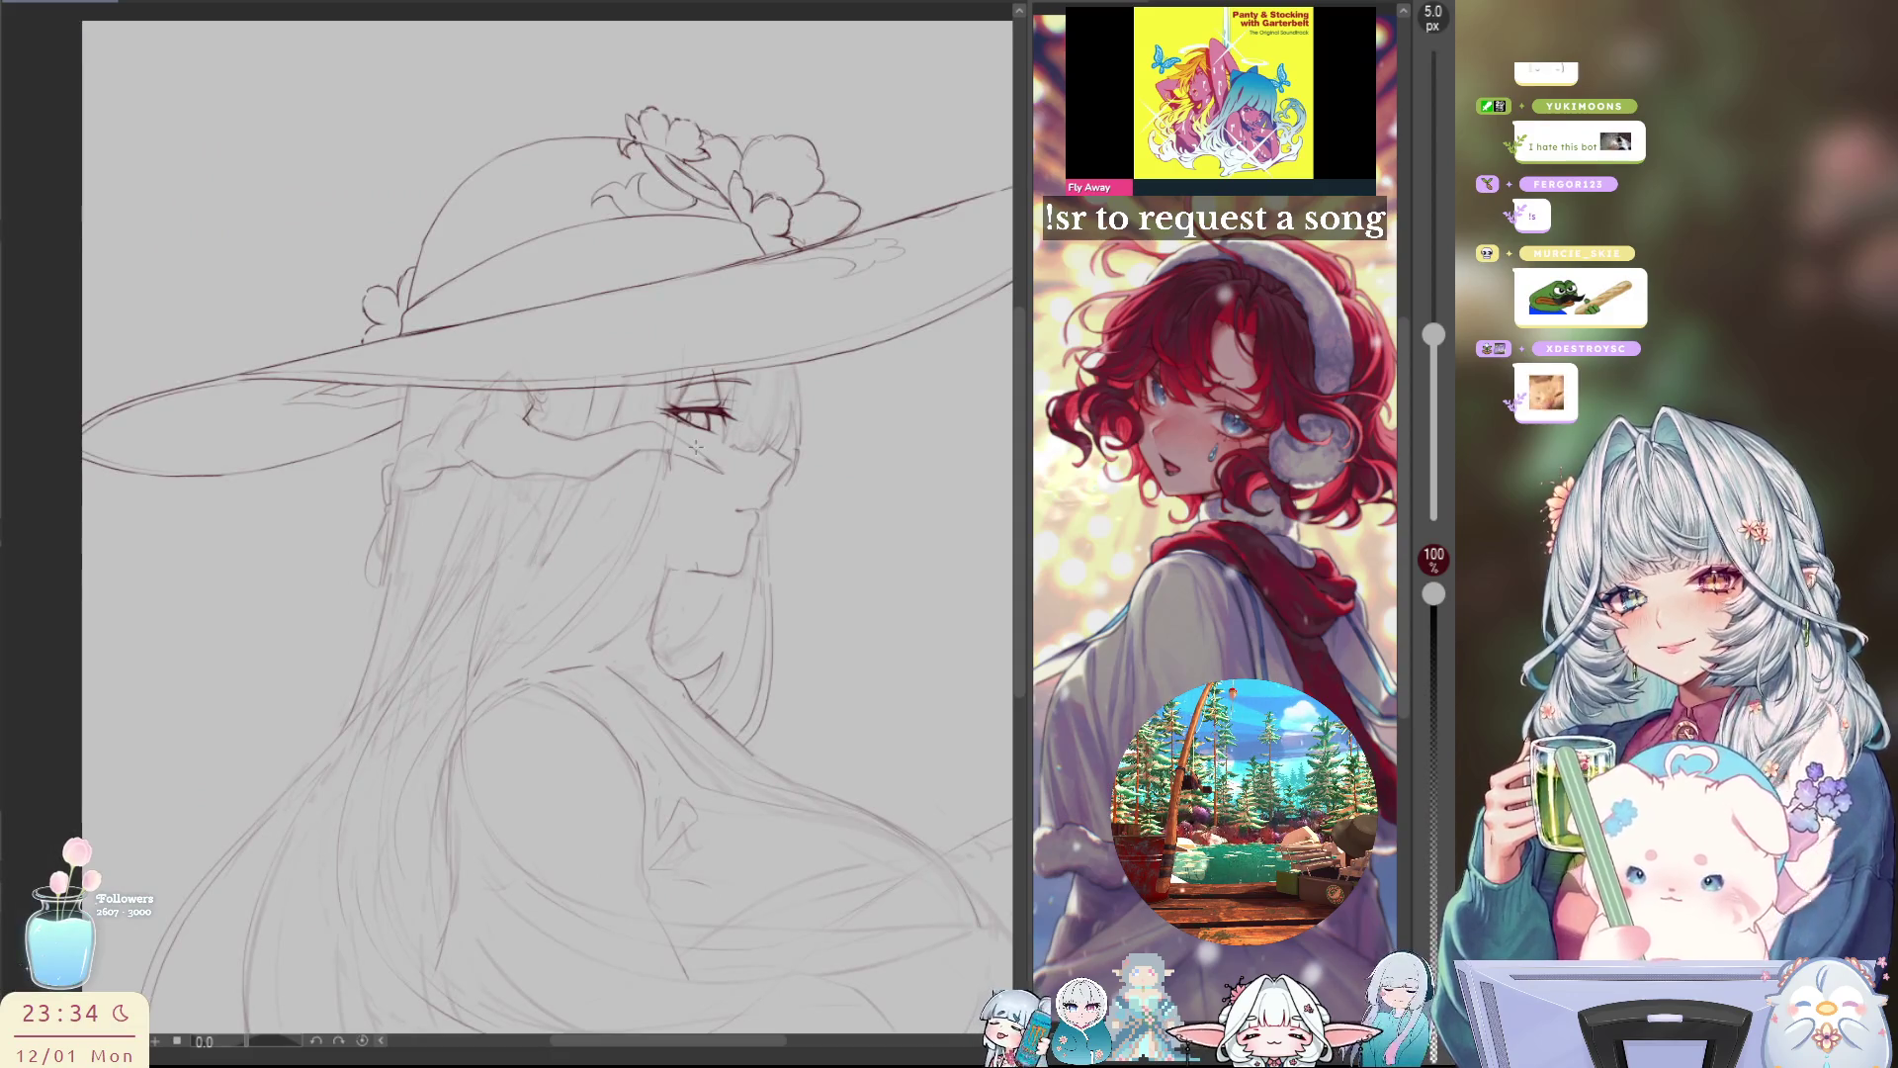
pyautogui.press('h')
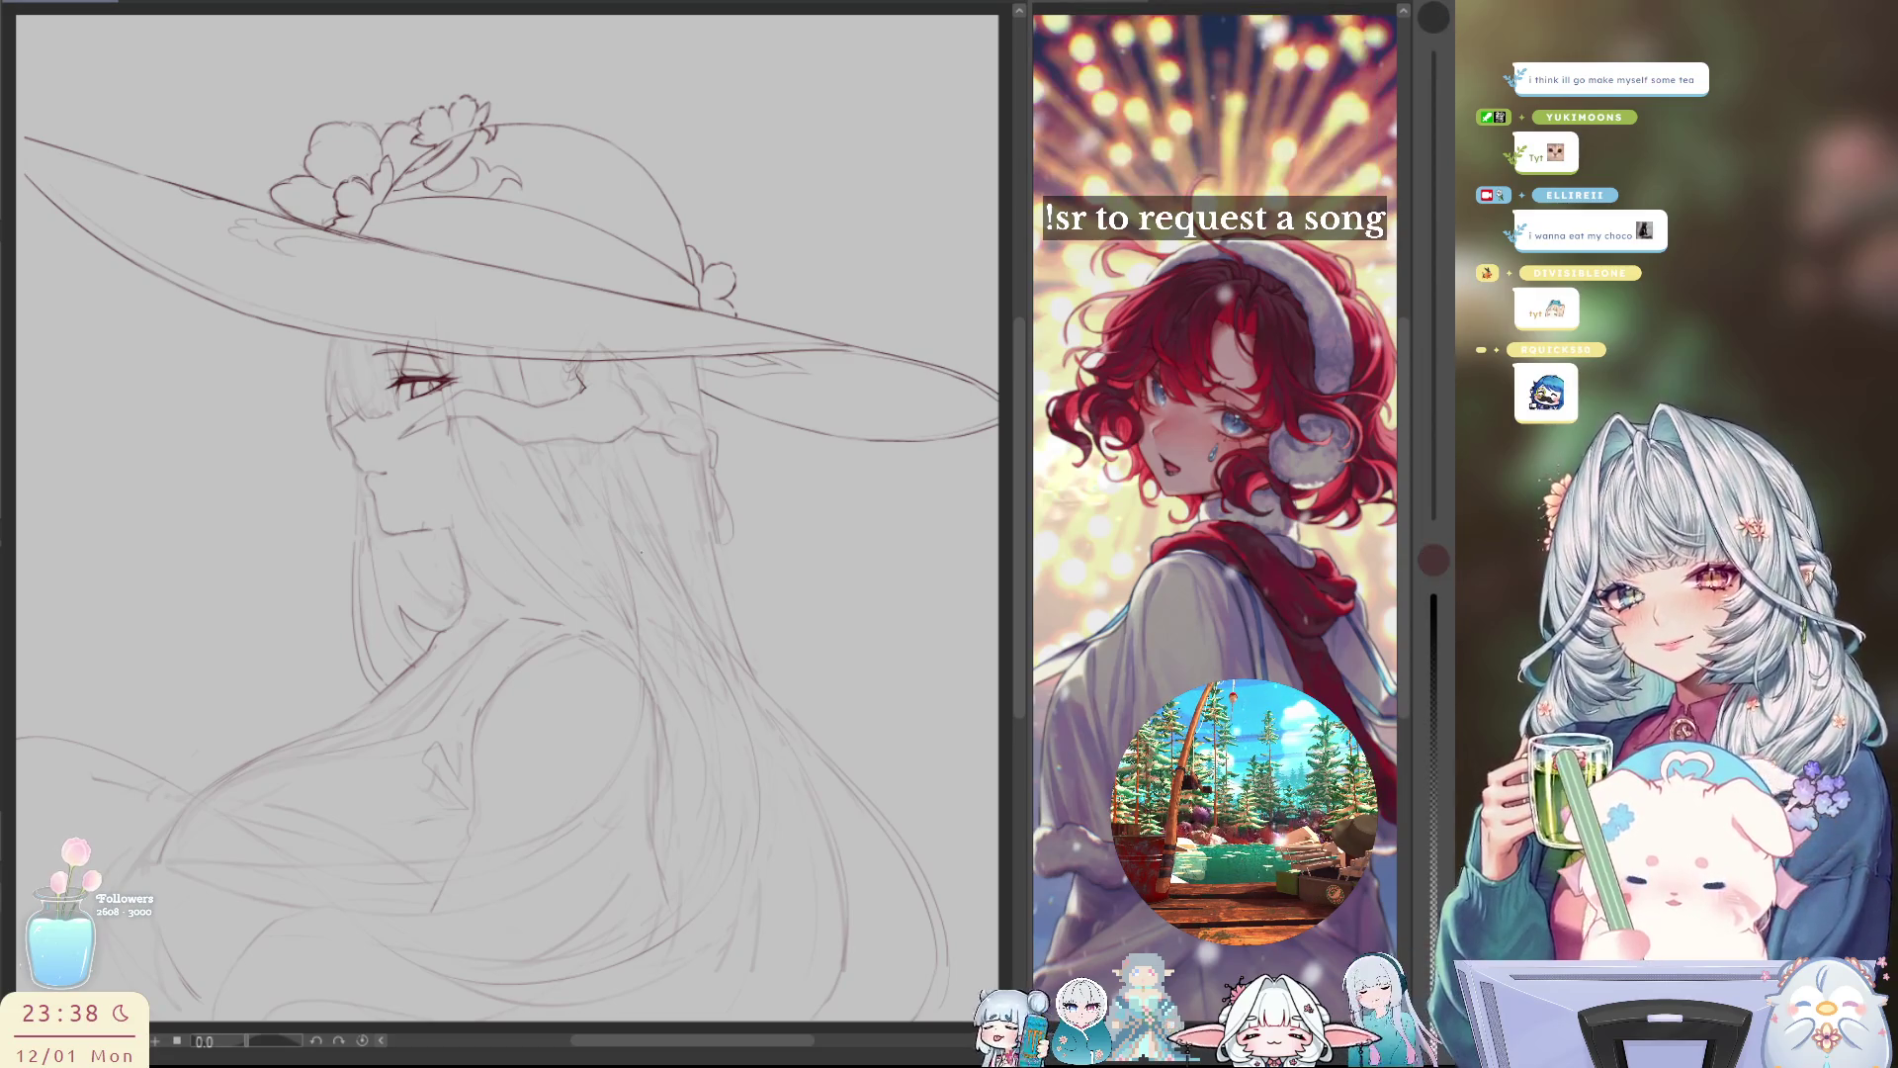
pyautogui.scroll(1, 346, 449)
pyautogui.scroll(3, 358, 442)
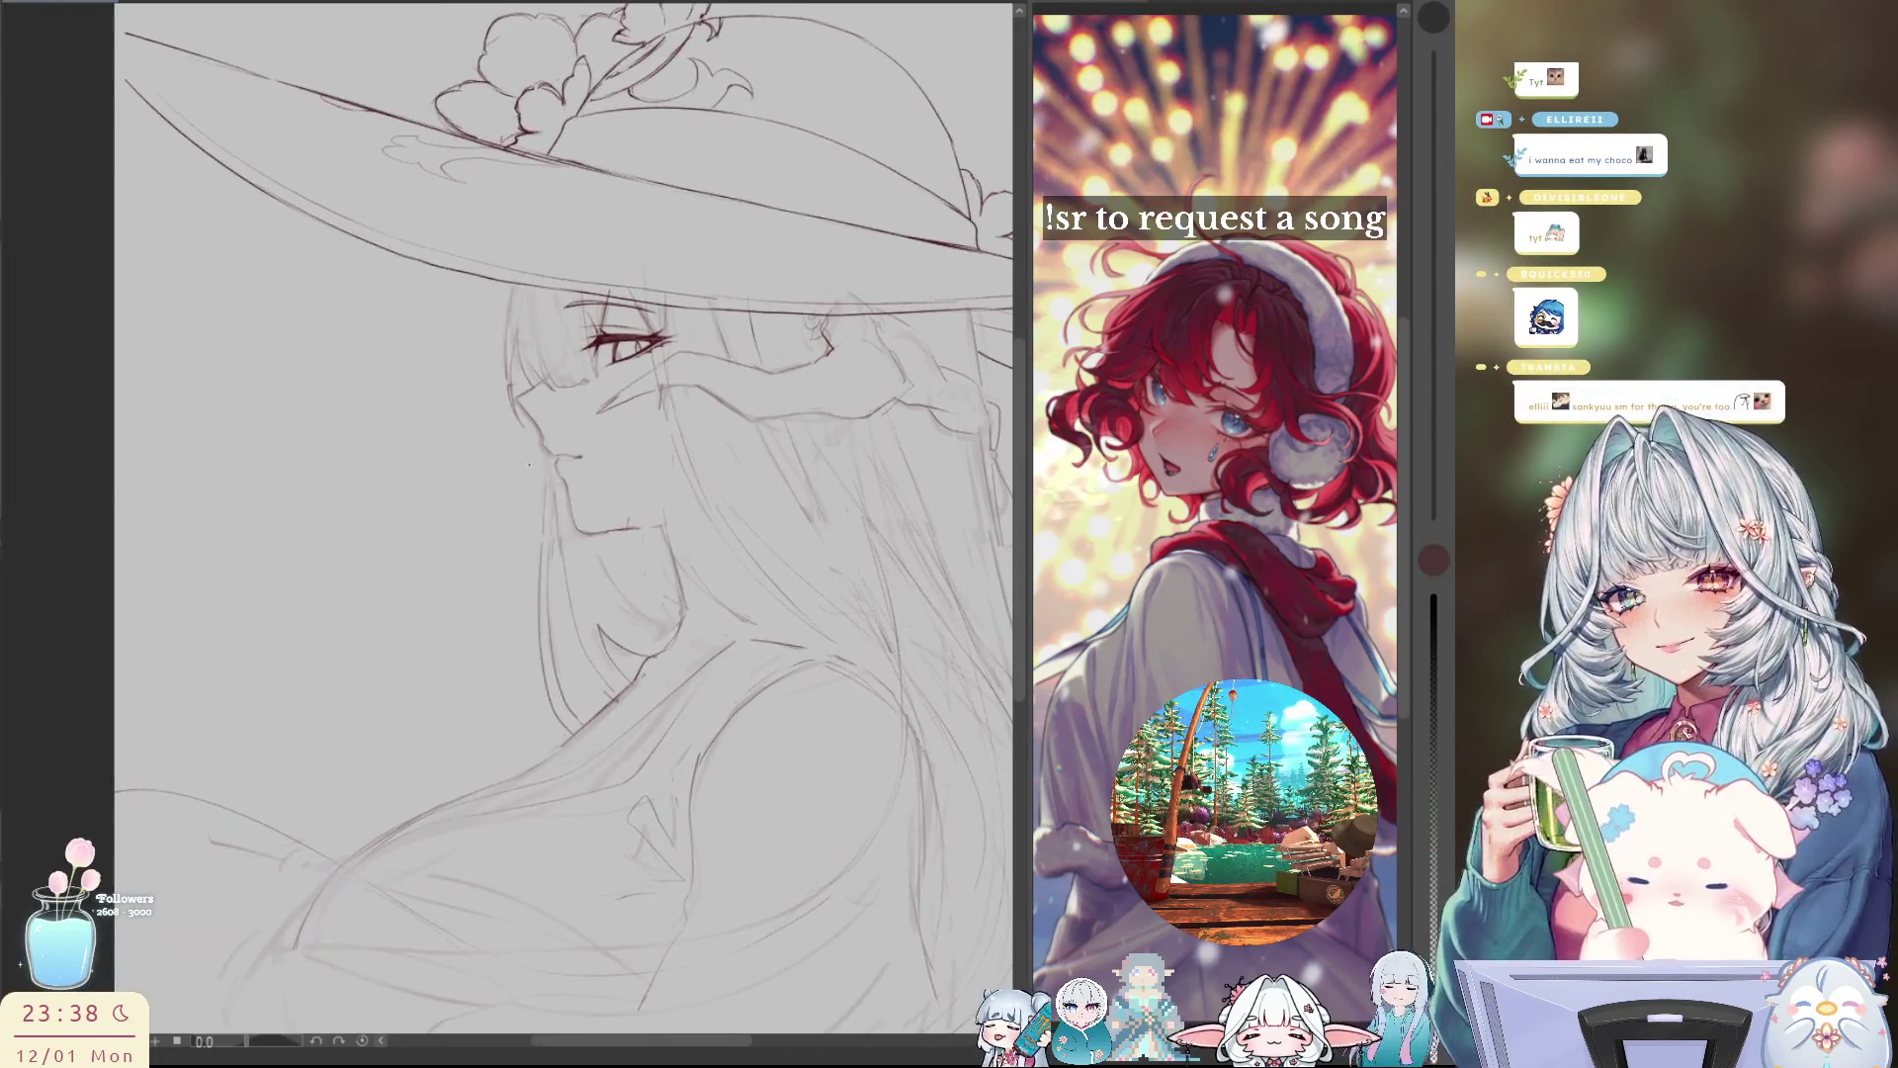
pyautogui.scroll(-5, 514, 479)
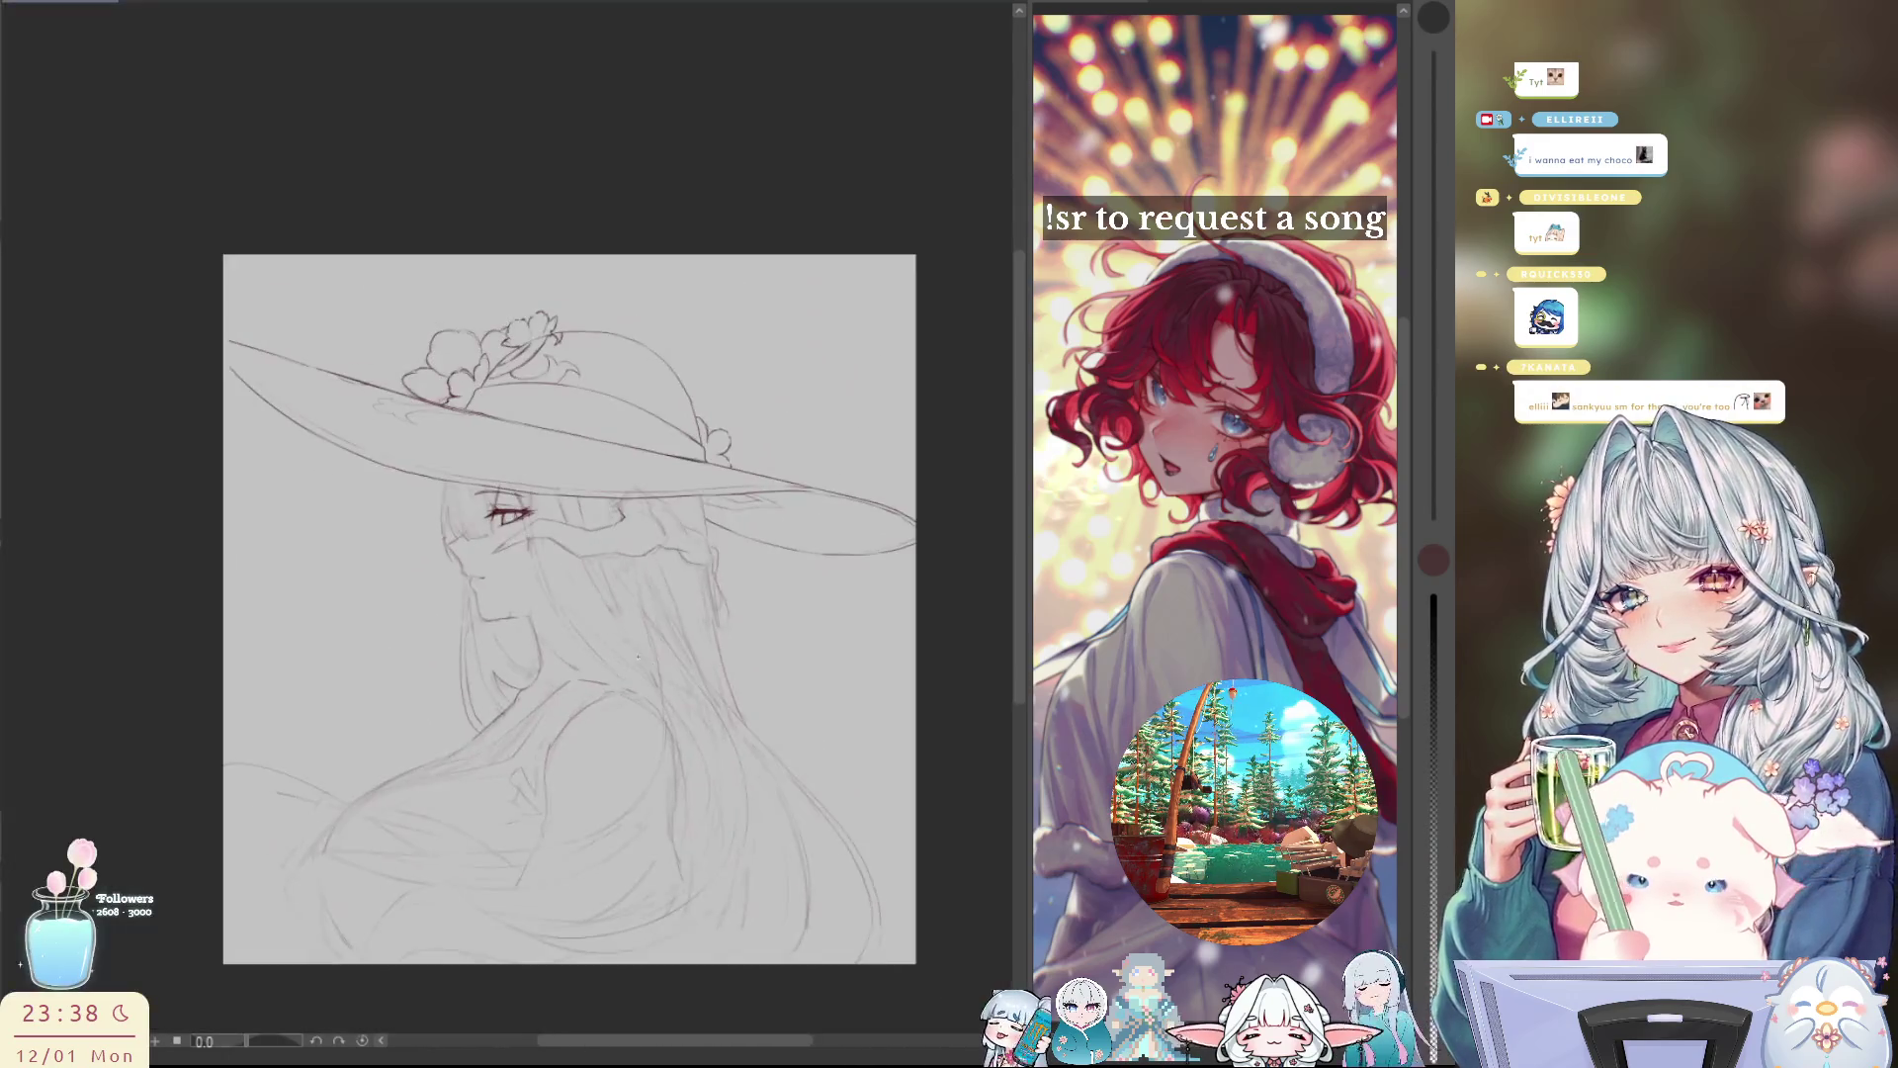
pyautogui.scroll(2, 668, 592)
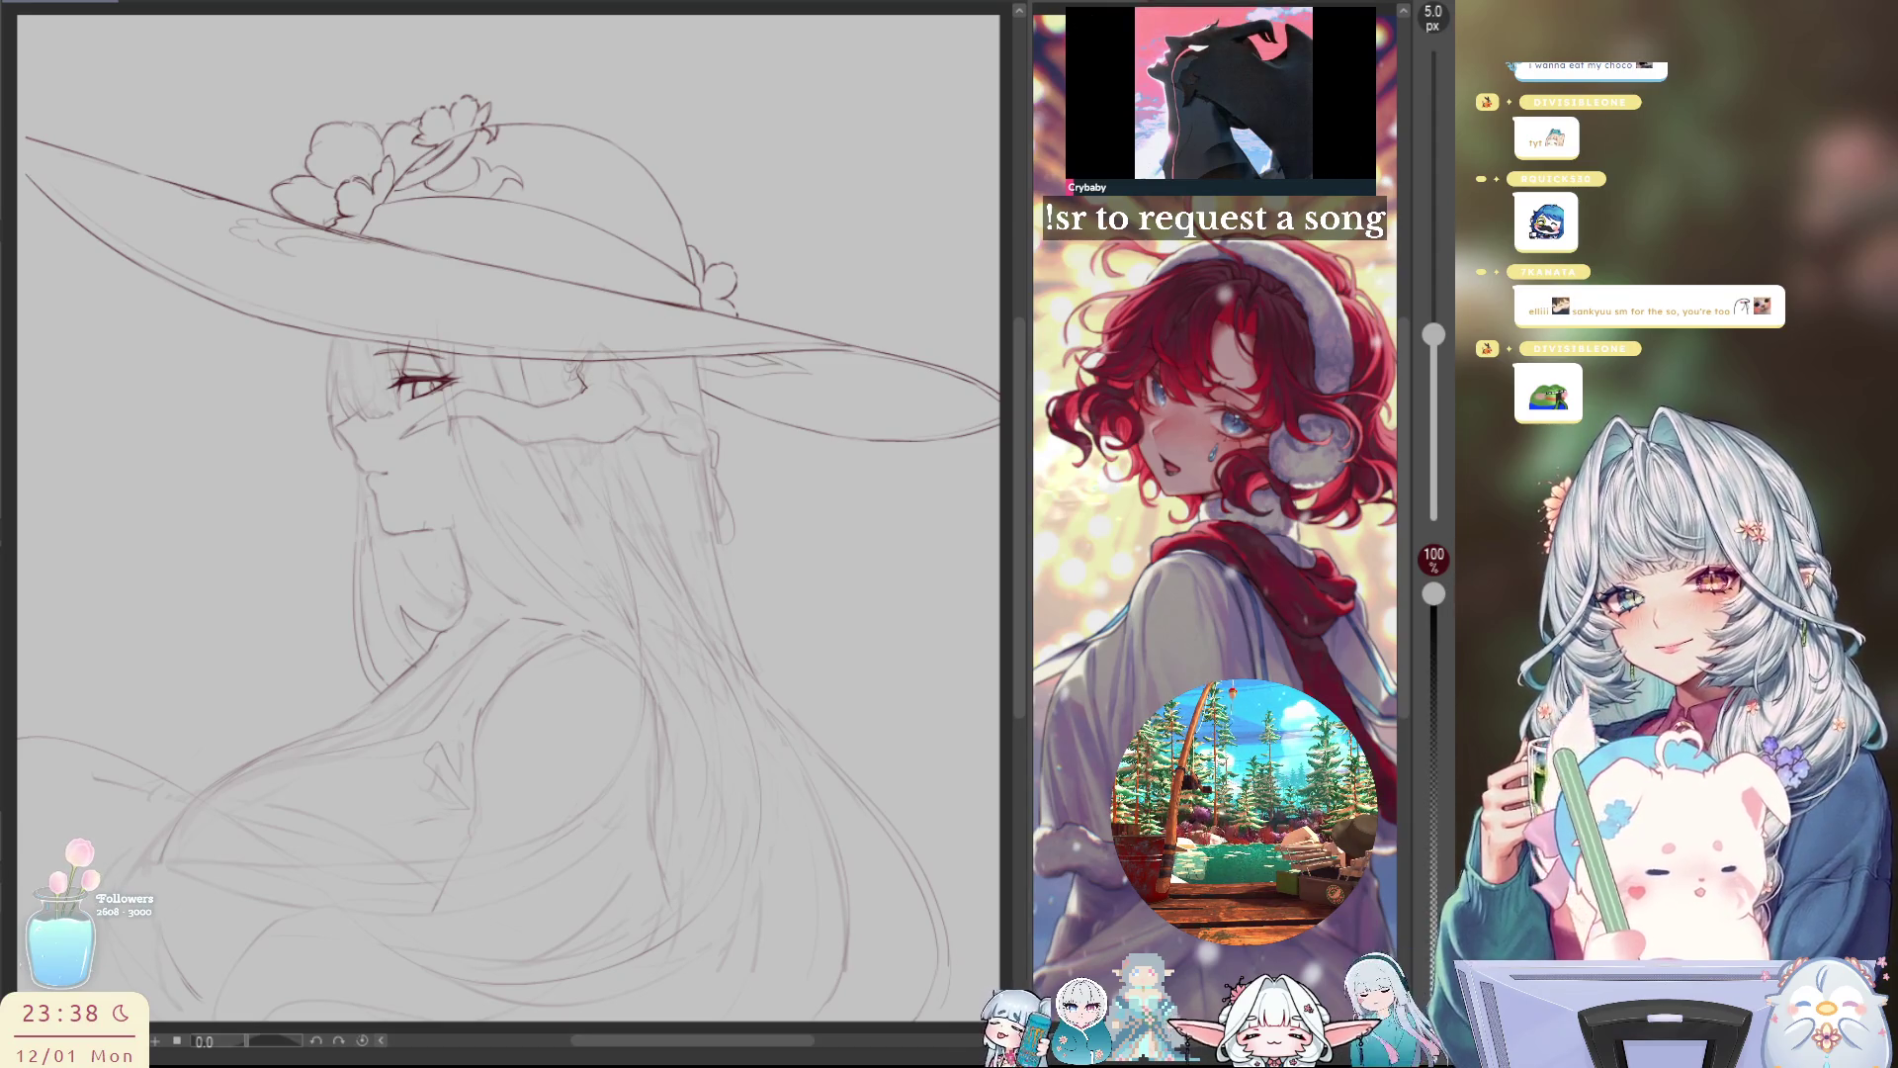
# Step: Letter a bold dark-red 'BRB' to the left of the girl's face
pyautogui.press('e')
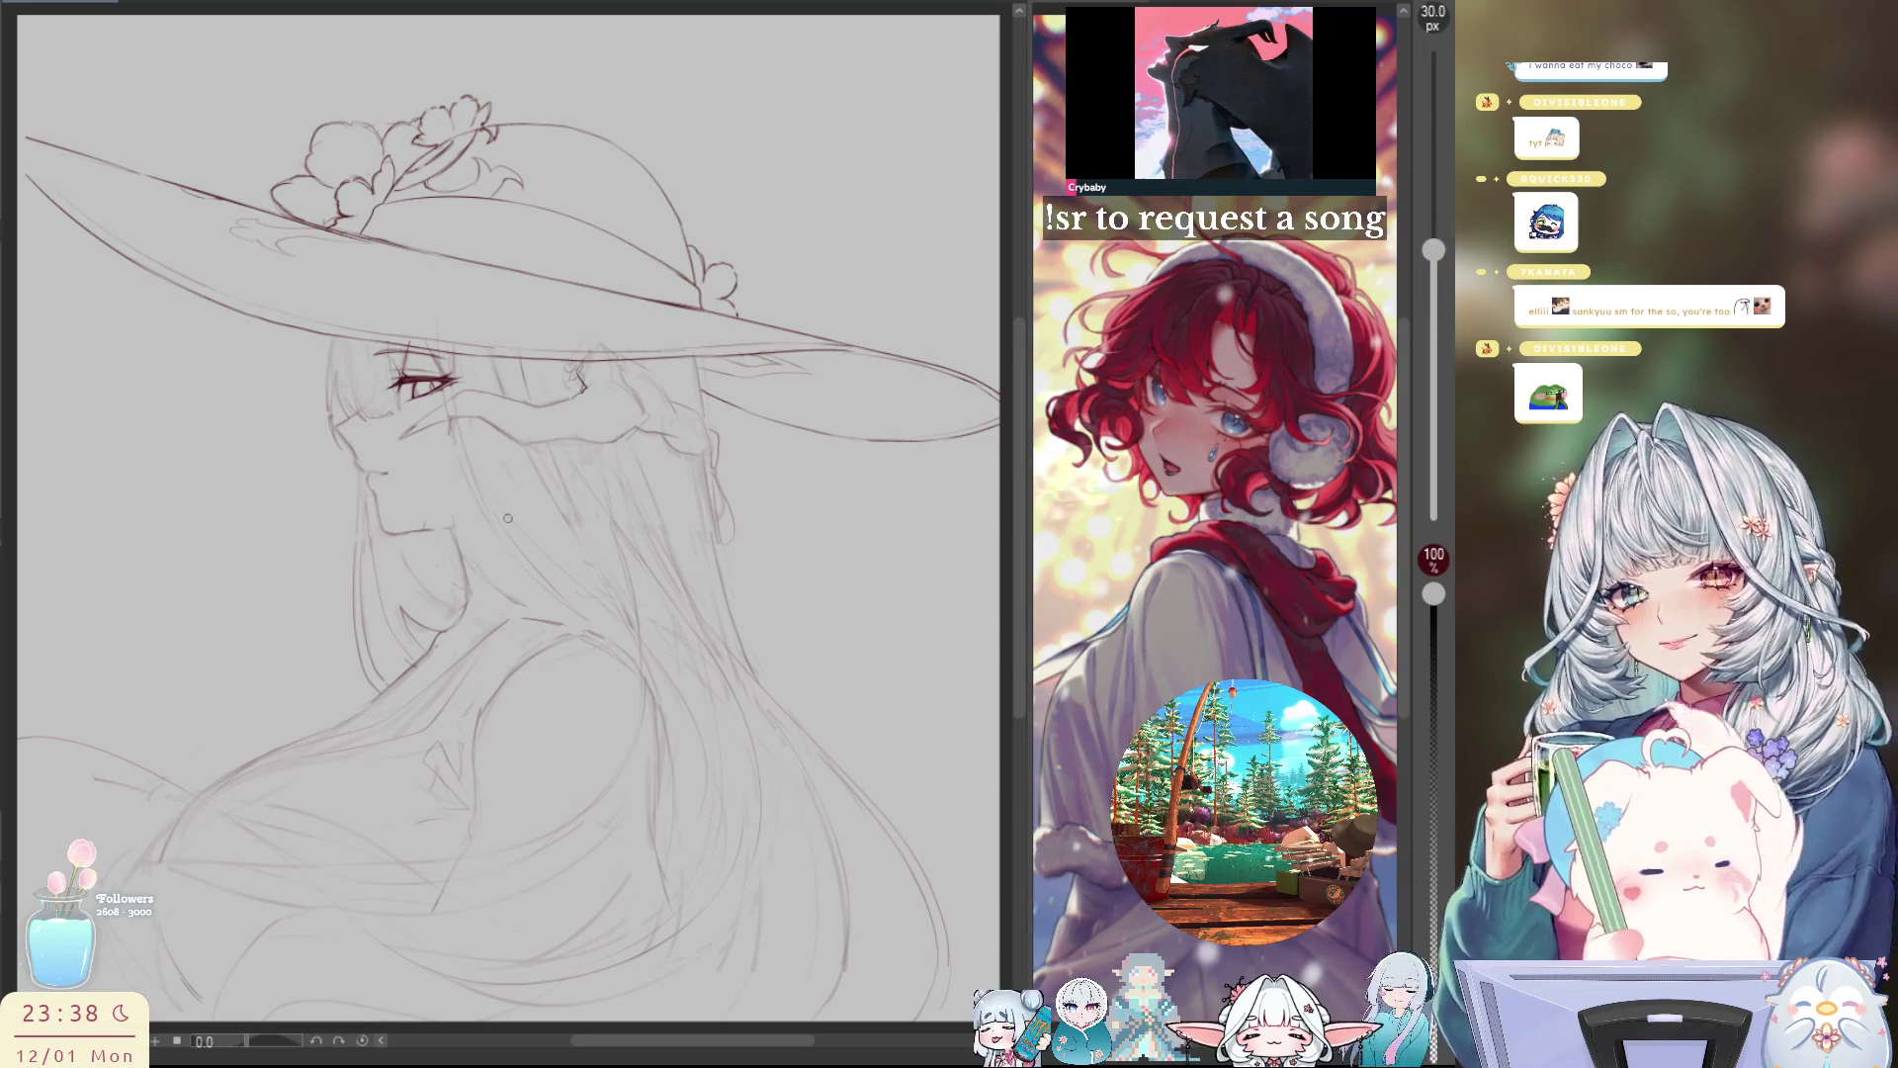
pyautogui.moveTo(219, 609); pyautogui.dragTo(241, 679)
pyautogui.moveTo(189, 629)
pyautogui.mouseDown()
pyautogui.moveTo(214, 603)
pyautogui.moveTo(242, 680)
pyautogui.mouseUp()
pyautogui.moveTo(282, 591)
pyautogui.mouseDown()
pyautogui.moveTo(271, 655)
pyautogui.moveTo(362, 621)
pyautogui.mouseUp()
pyautogui.moveTo(311, 555)
pyautogui.mouseDown()
pyautogui.moveTo(374, 546)
pyautogui.moveTo(360, 623)
pyautogui.mouseUp()
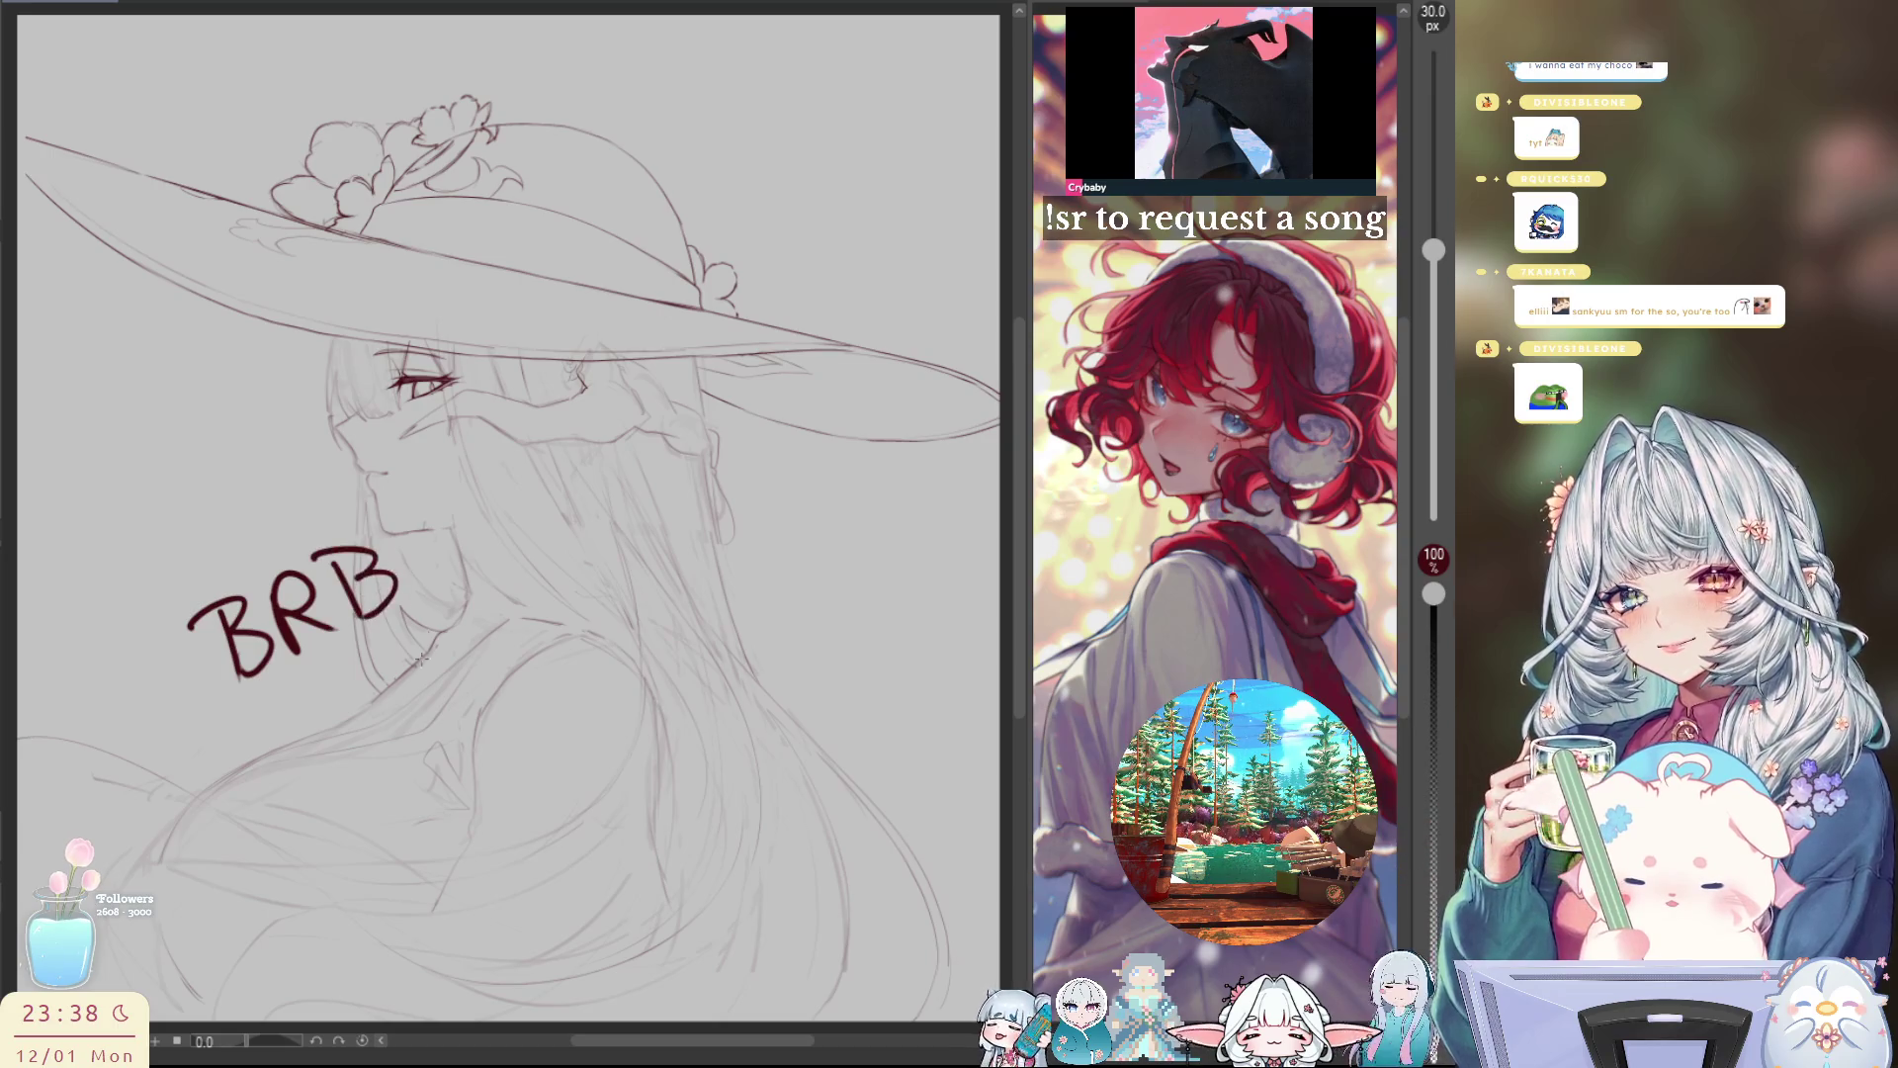
# Step: Undo a stray stroke, write 'TEA' beneath BRB, and return the brush to 5 px
pyautogui.moveTo(281, 726)
pyautogui.mouseDown()
pyautogui.moveTo(294, 757)
pyautogui.moveTo(302, 703)
pyautogui.mouseUp()
pyautogui.hotkey('ctrl', 'z')
pyautogui.moveTo(311, 708)
pyautogui.mouseDown()
pyautogui.moveTo(326, 742)
pyautogui.moveTo(348, 731)
pyautogui.mouseUp()
pyautogui.moveTo(312, 721); pyautogui.dragTo(330, 714)
pyautogui.moveTo(304, 703); pyautogui.dragTo(390, 703)
pyautogui.moveTo(346, 714); pyautogui.dragTo(405, 692)
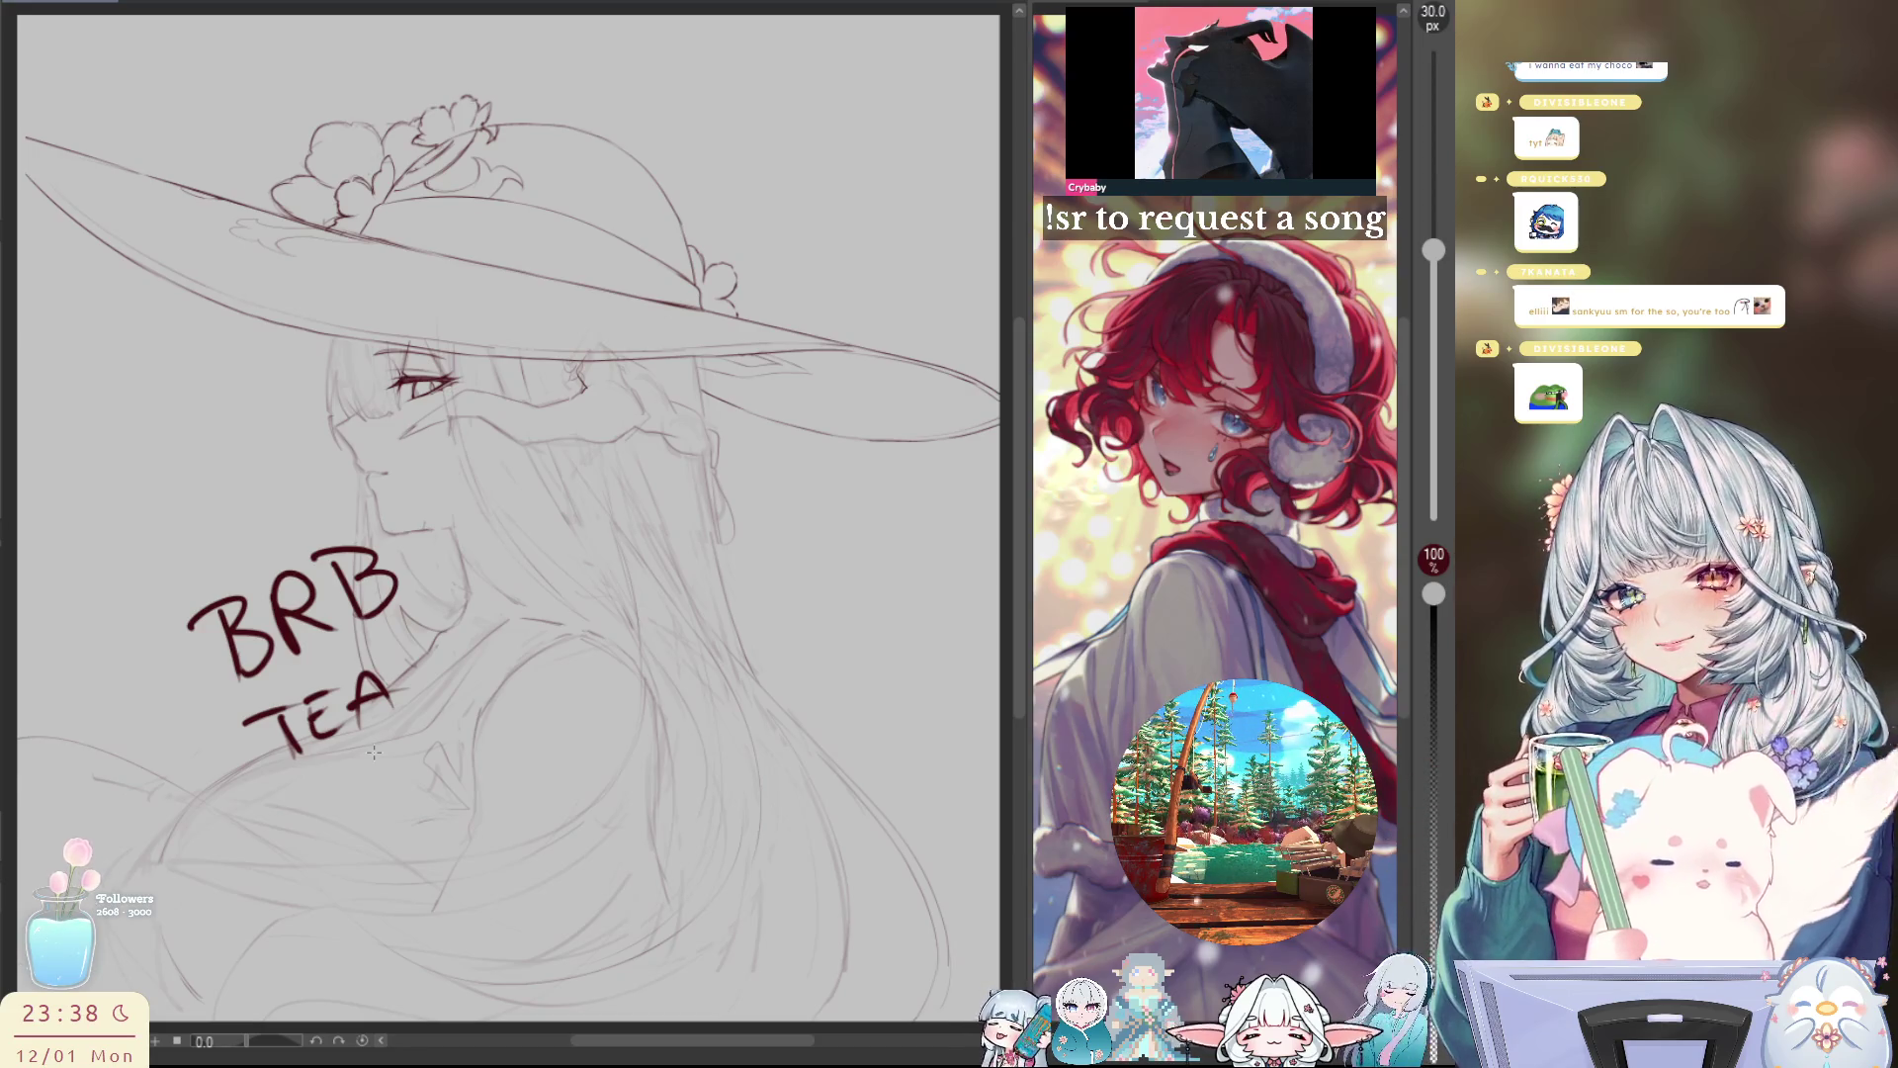
pyautogui.press('p')
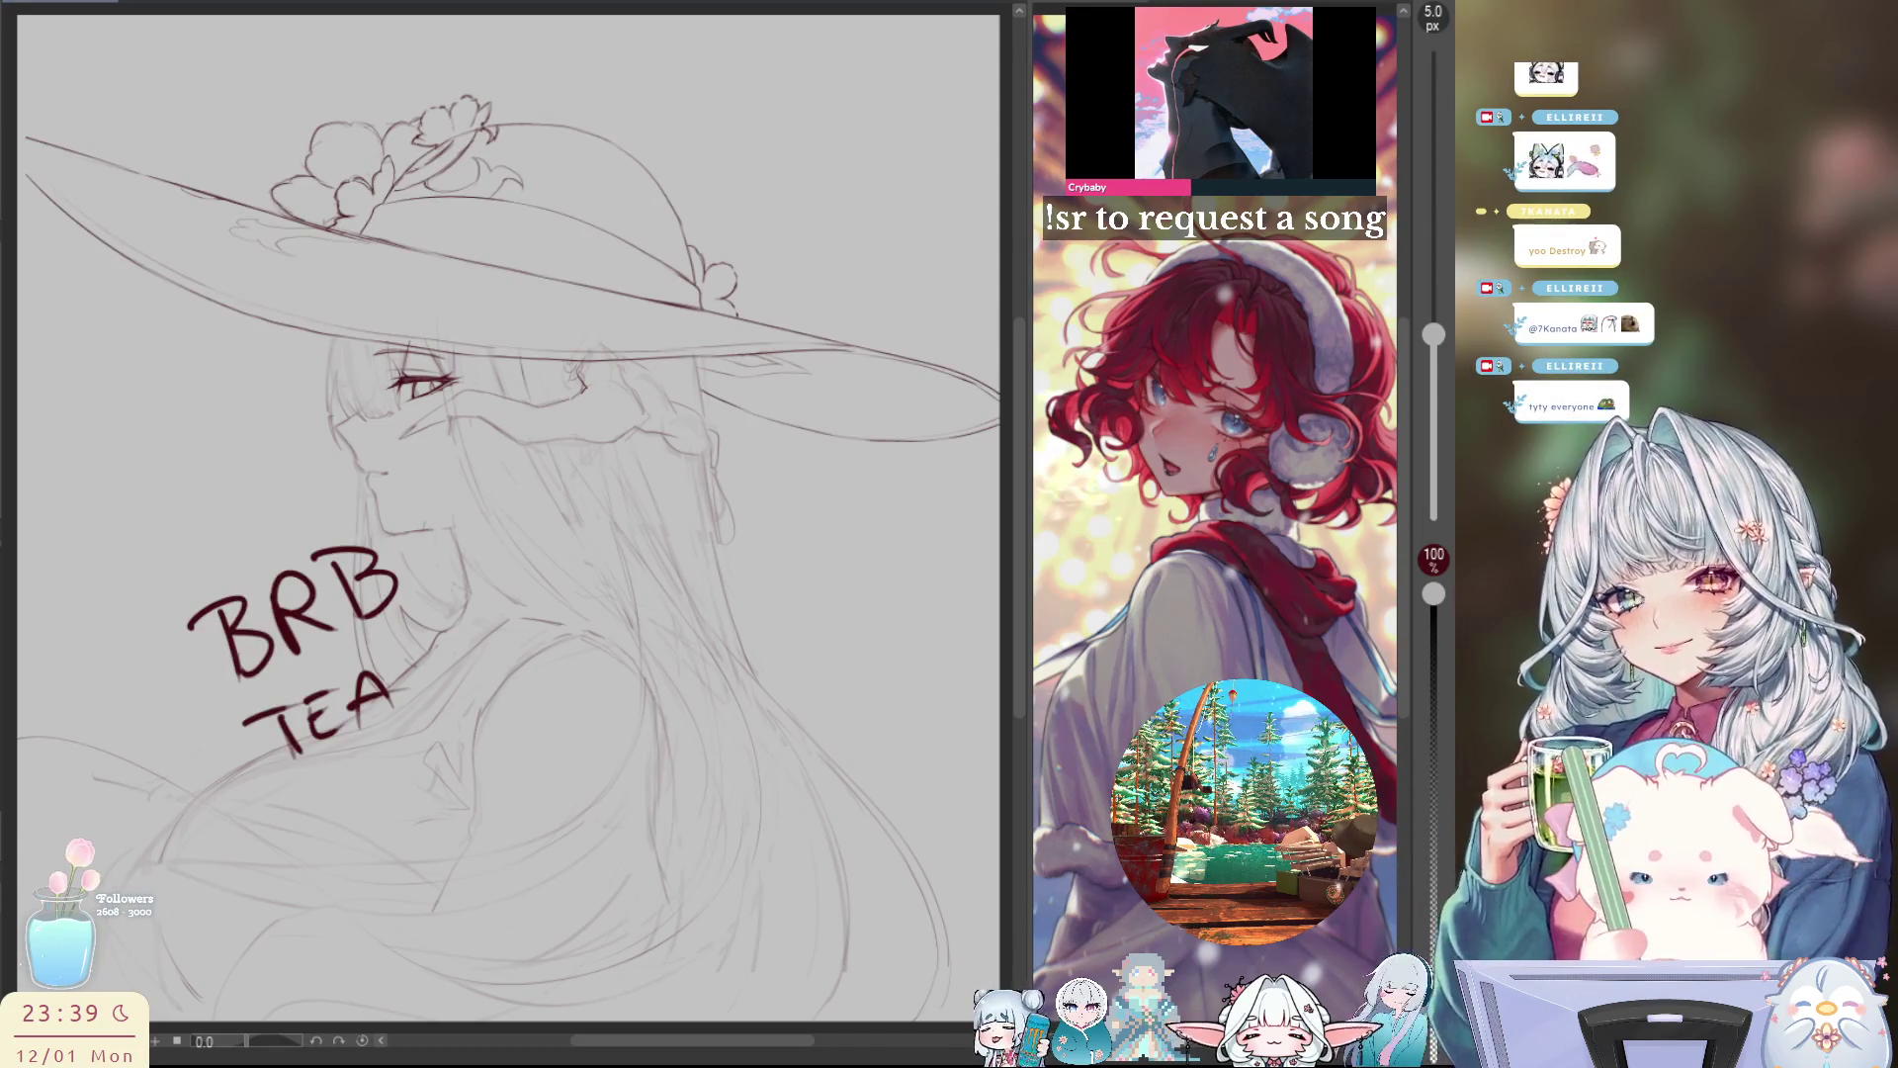
# Step: Lasso and delete the BRB TEA note, then restore it plus the shoulder's collar and bow strokes
pyautogui.press('m')
pyautogui.moveTo(237, 509)
pyautogui.mouseDown()
pyautogui.moveTo(282, 835)
pyautogui.moveTo(212, 542)
pyautogui.mouseUp()
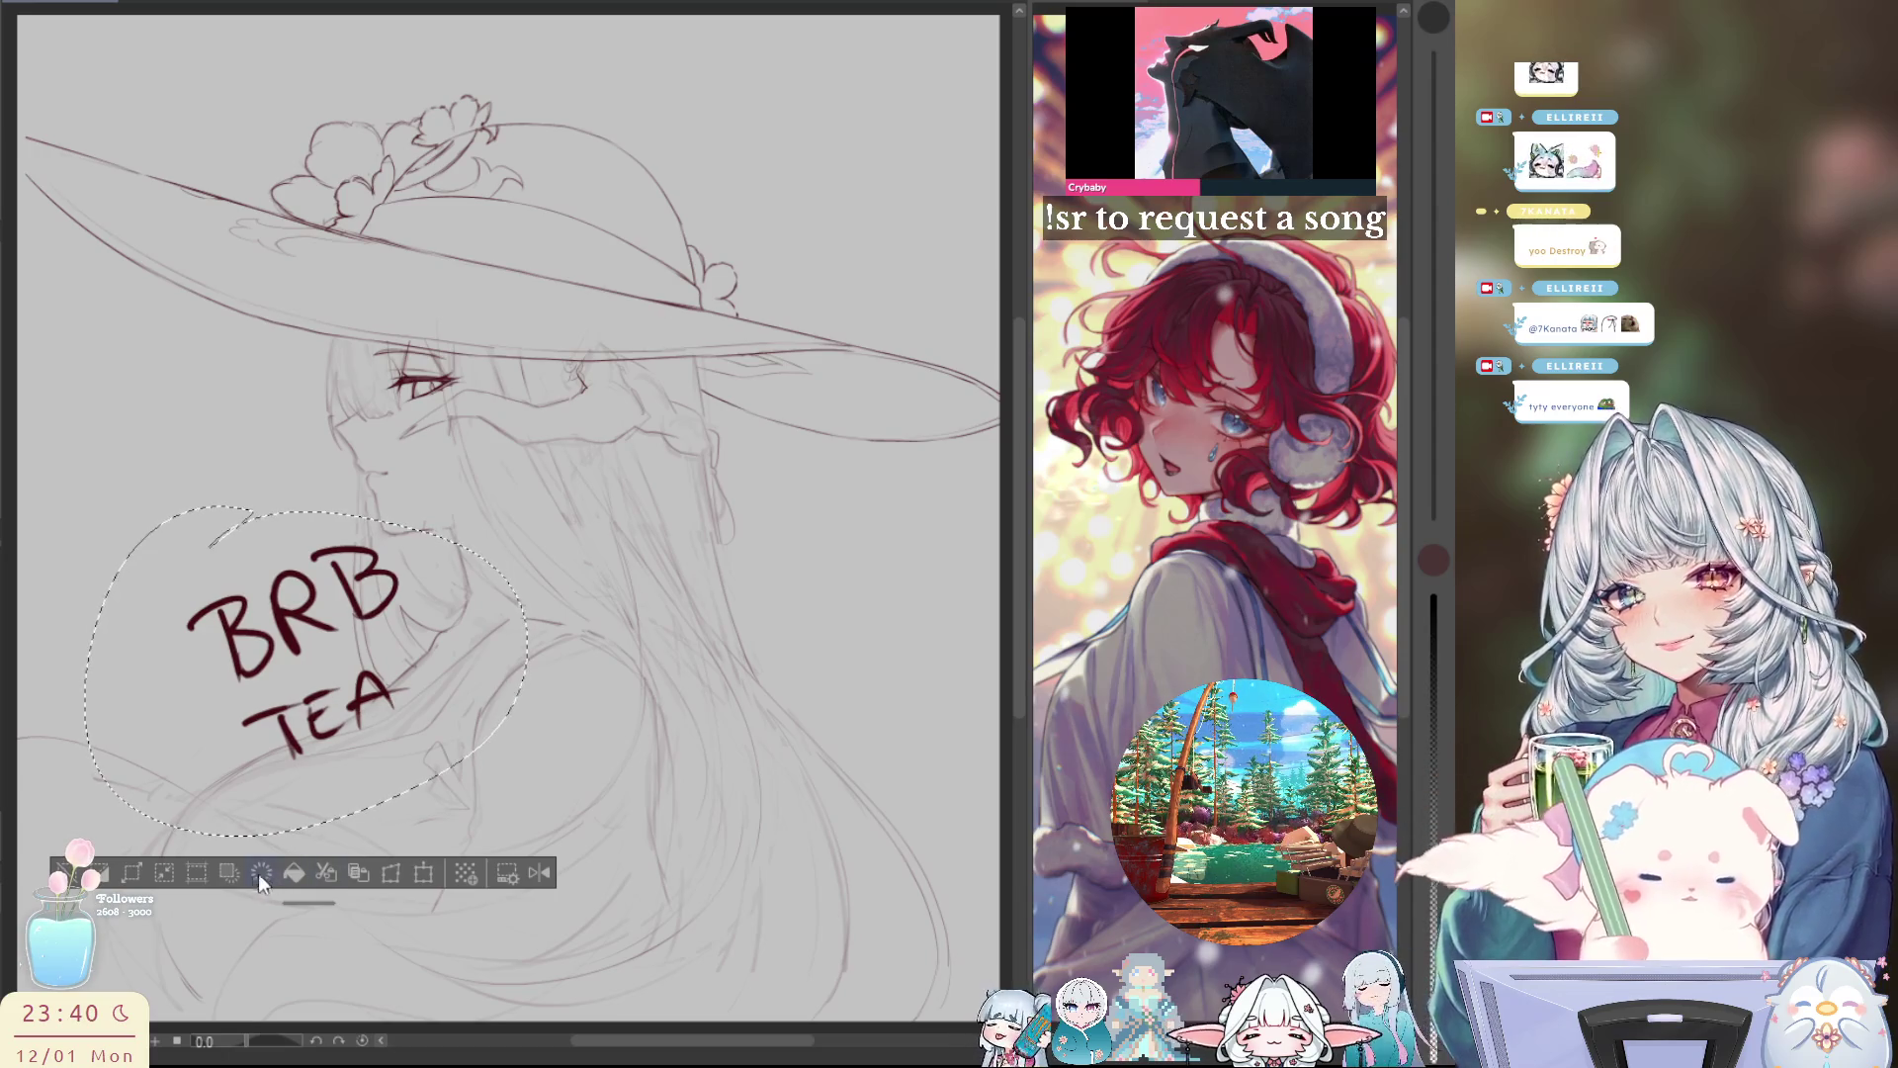
pyautogui.click(69, 872)
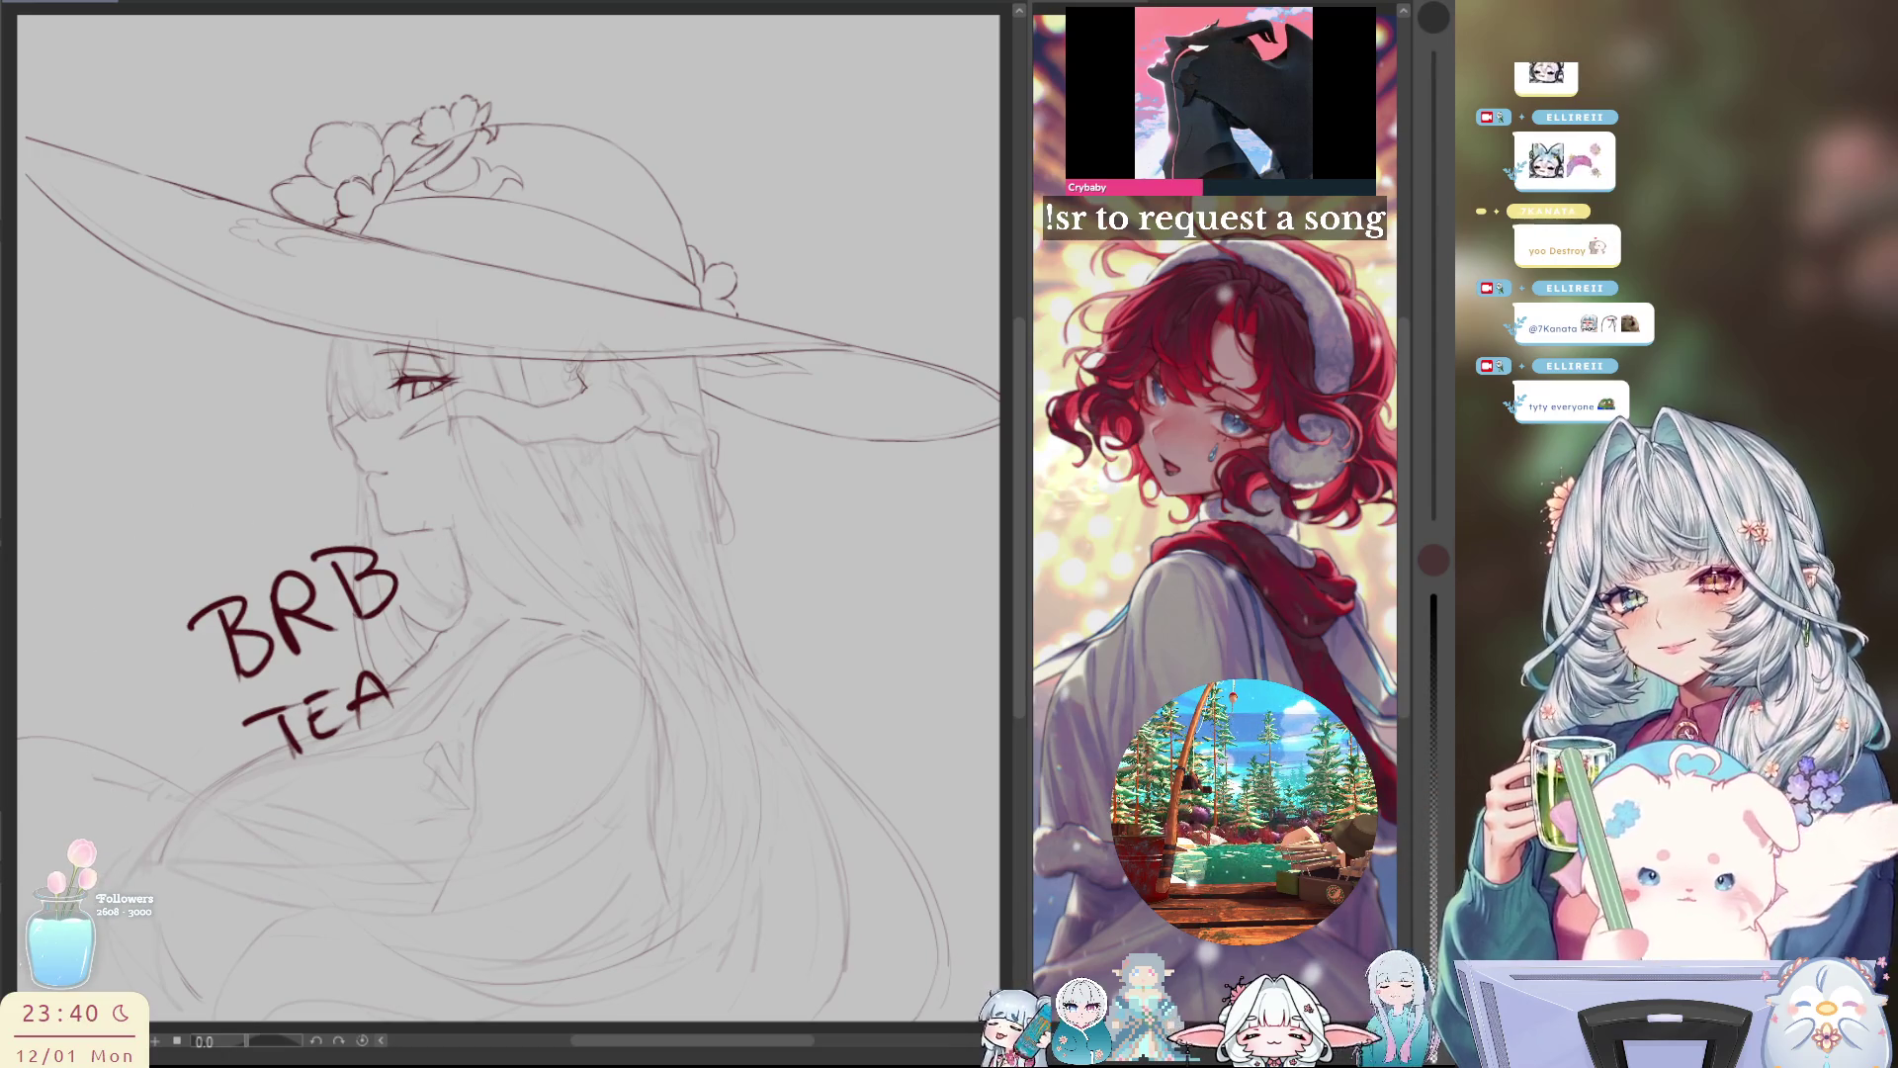
pyautogui.press('Delete')
pyautogui.hotkey('ctrl', 'z')
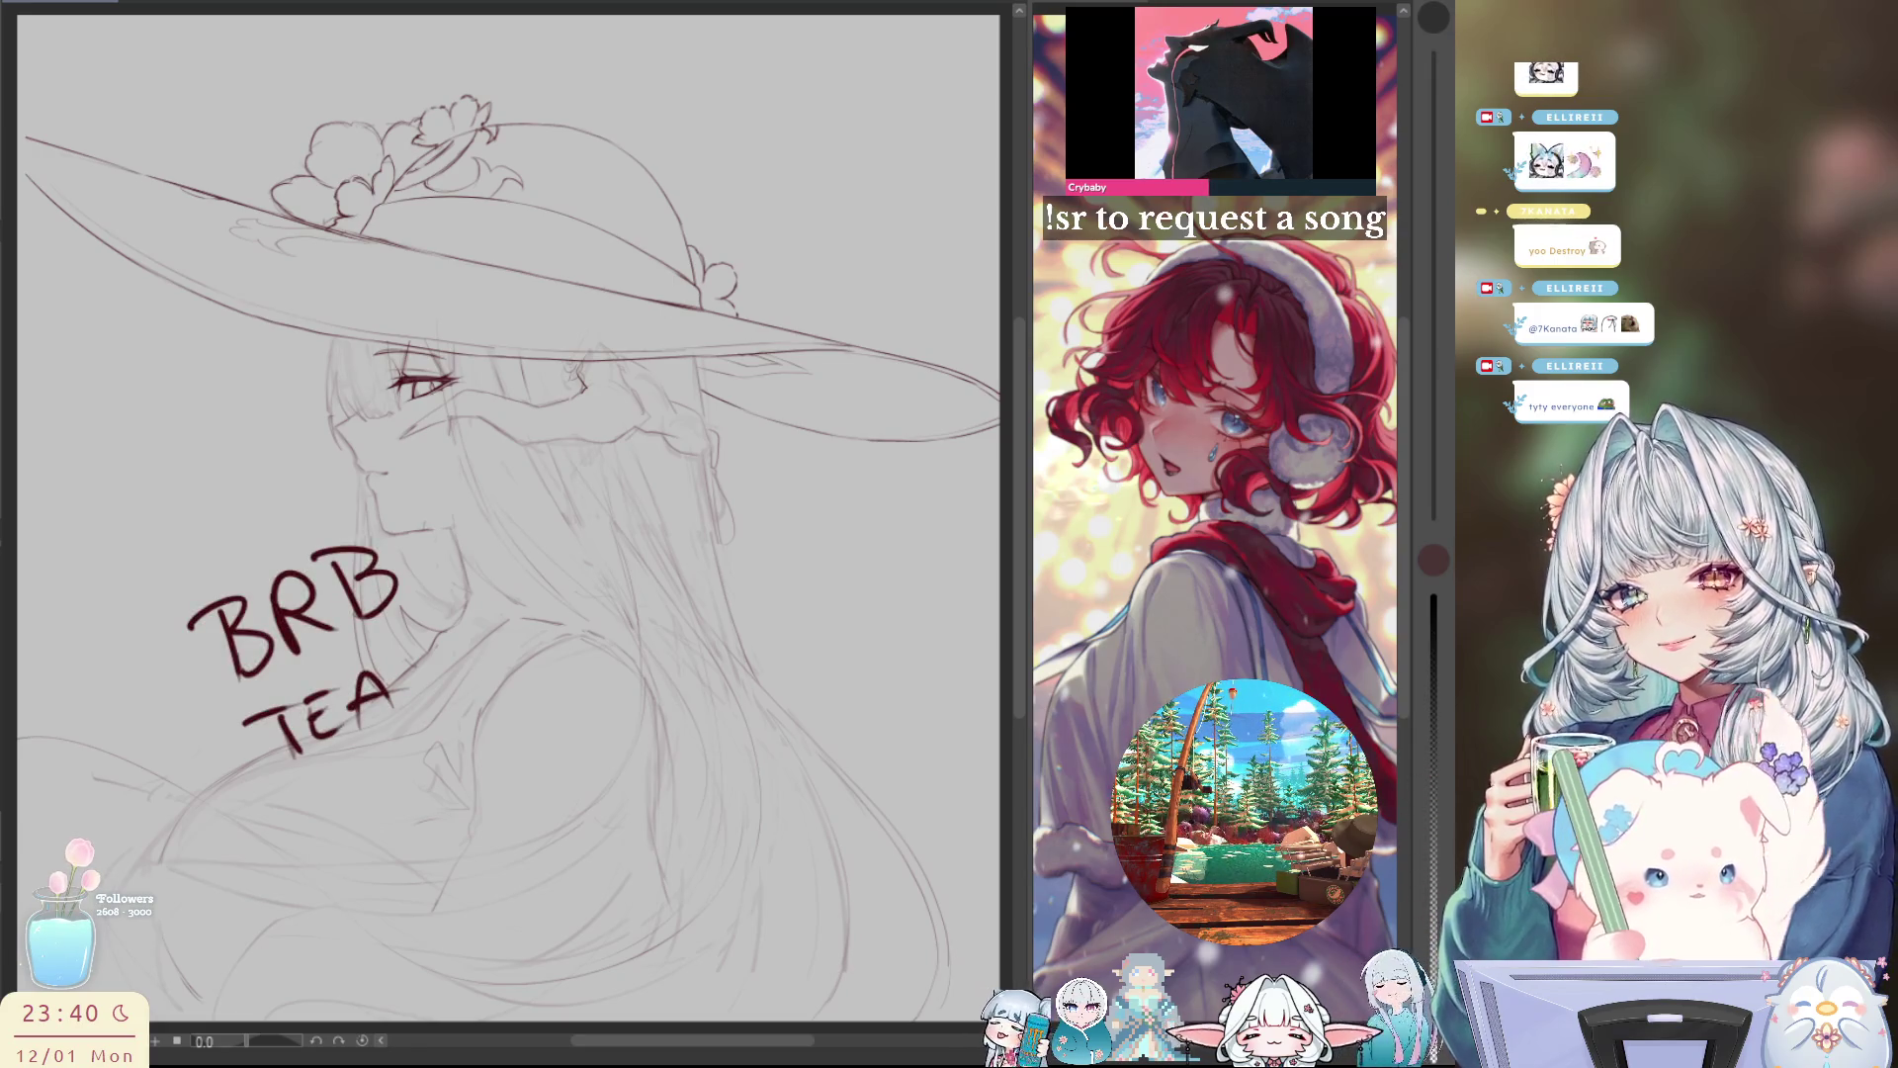
pyautogui.hotkey('ctrl', 'z')
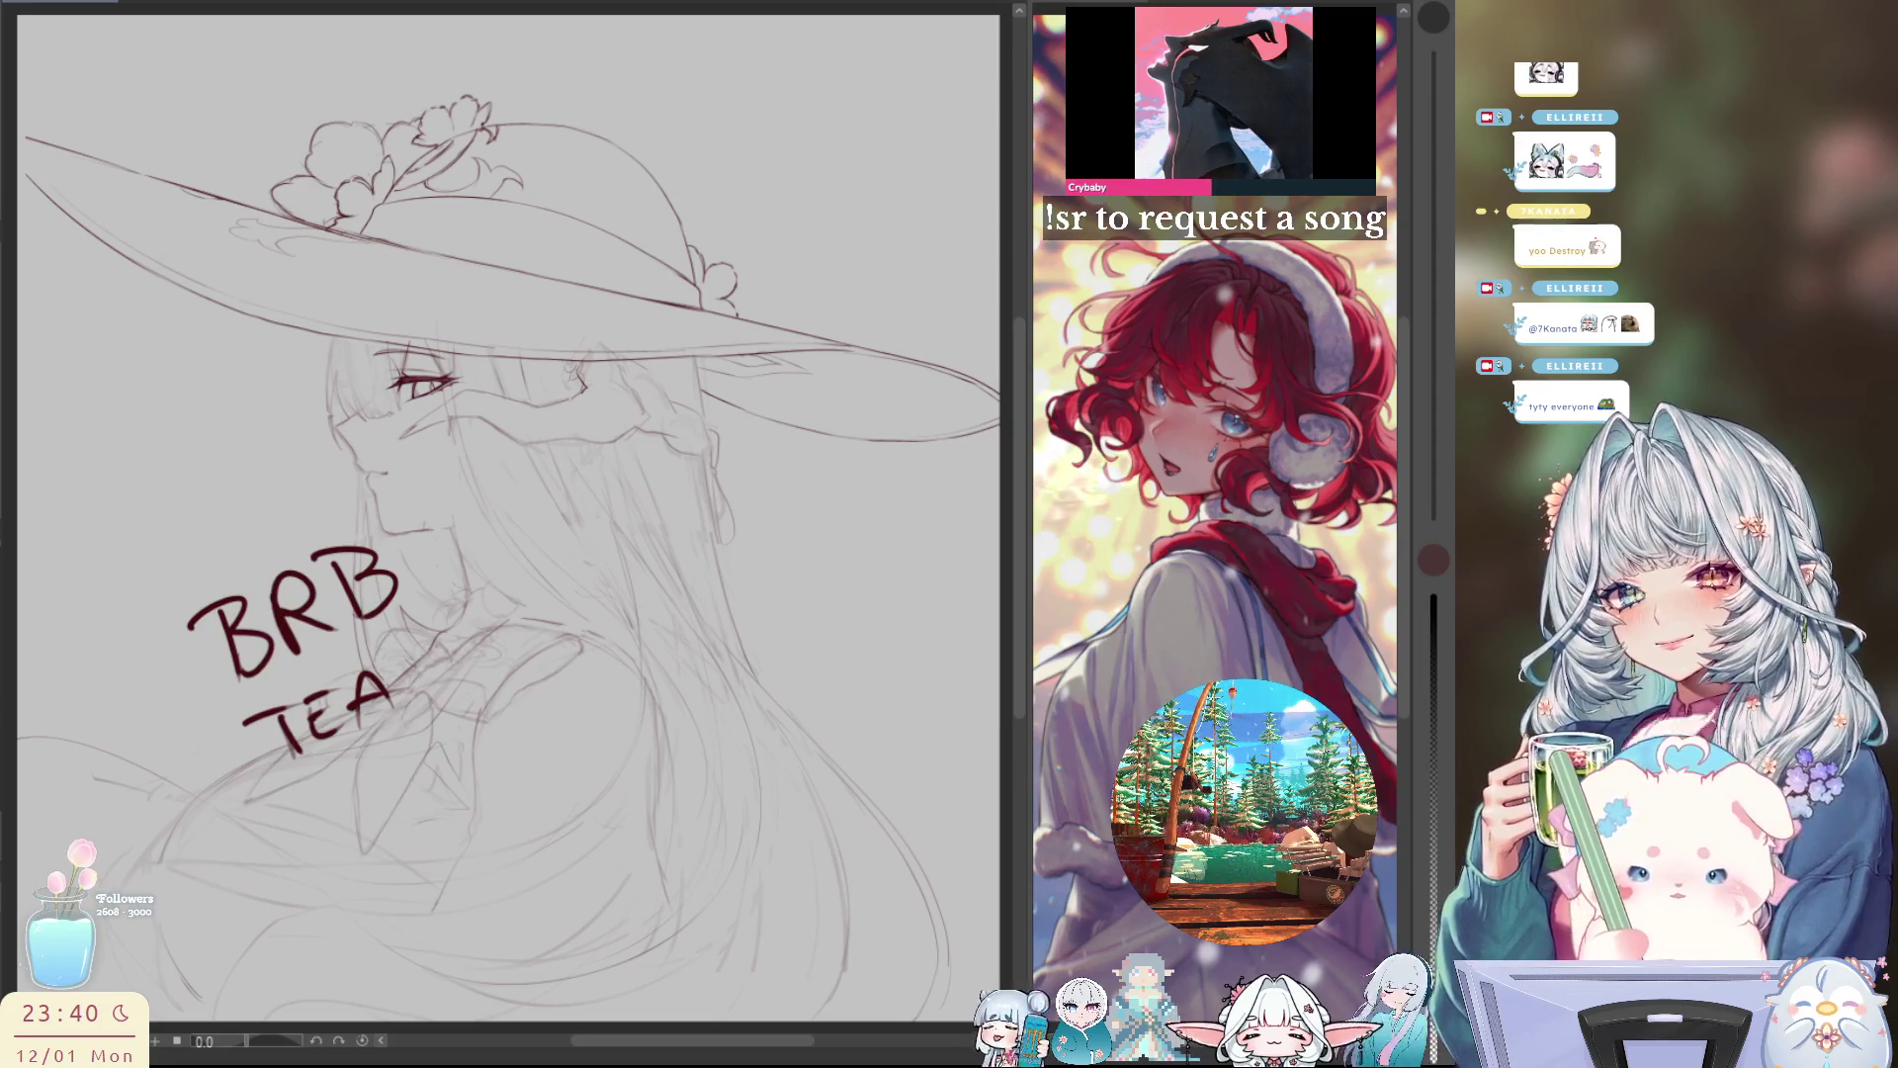
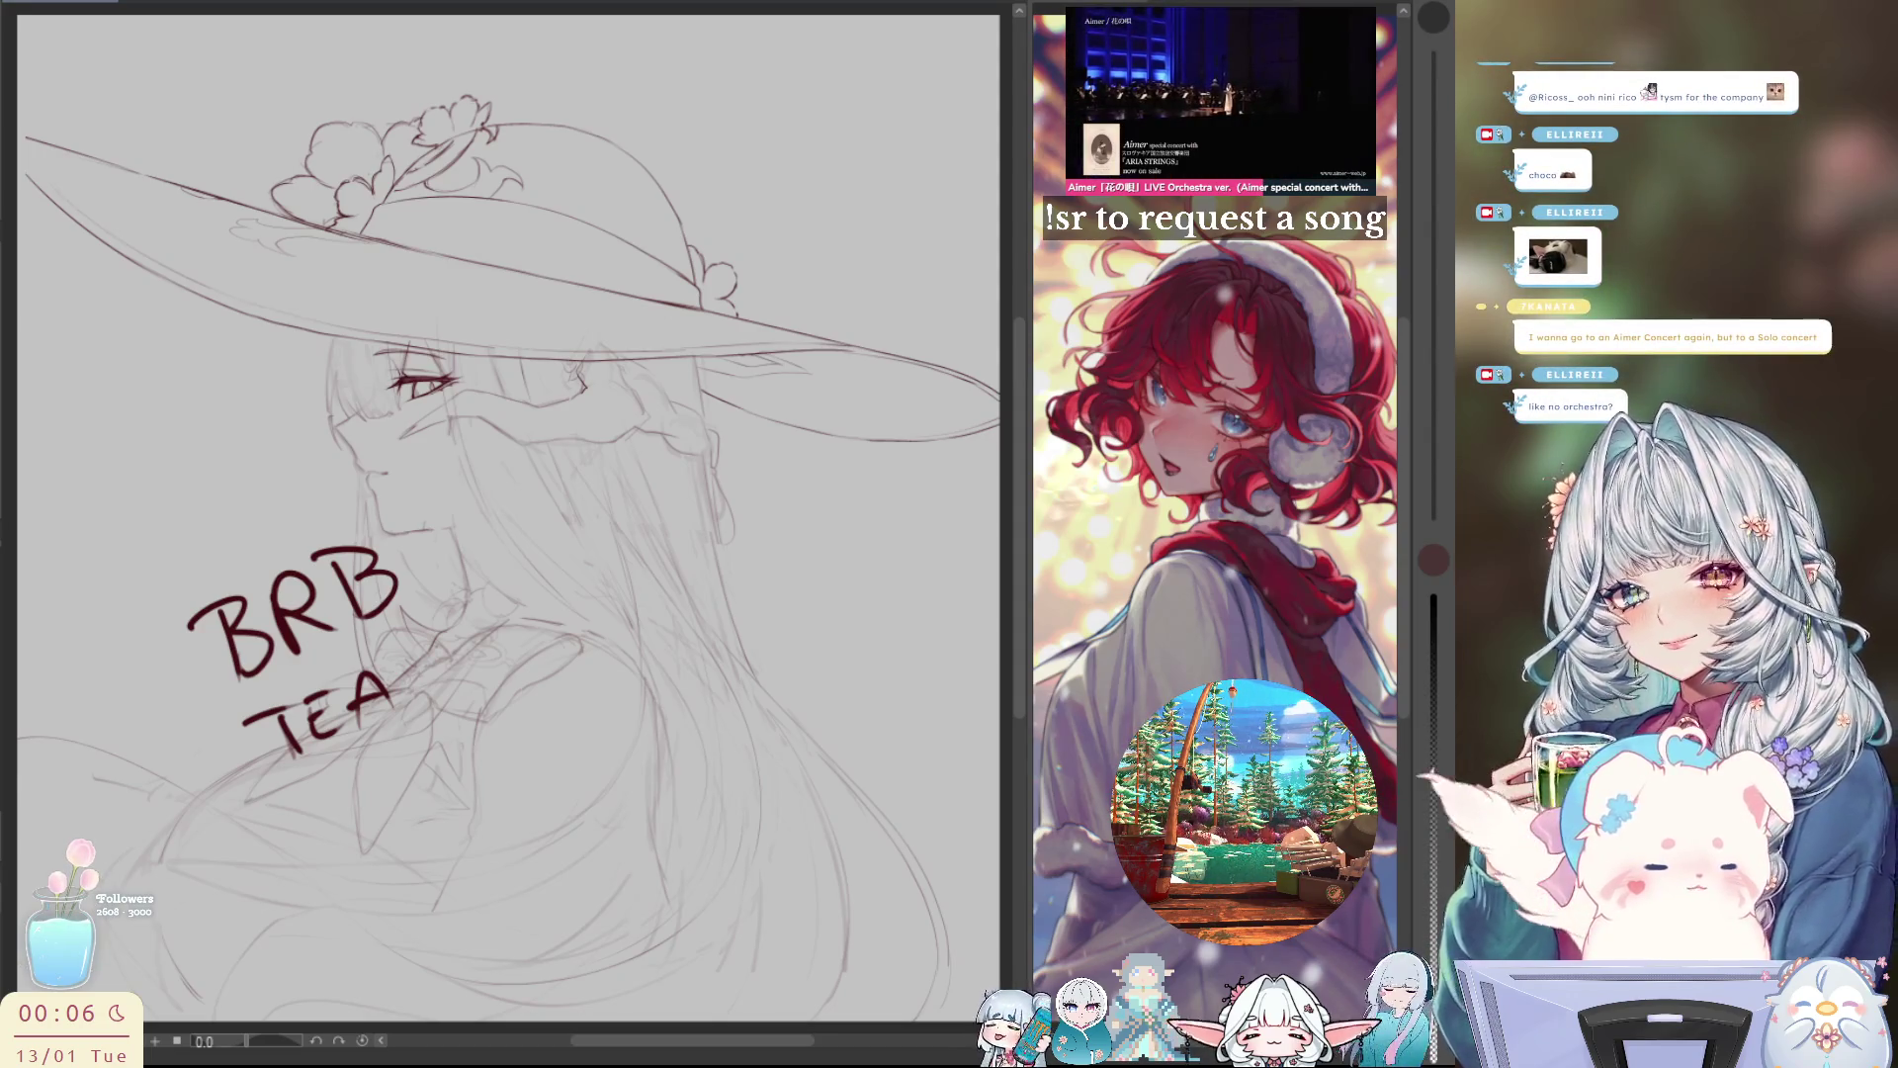
# Step: Remove the 'BRB TEA' note so only the hat-and-profile sketch shows
pyautogui.press('Delete')
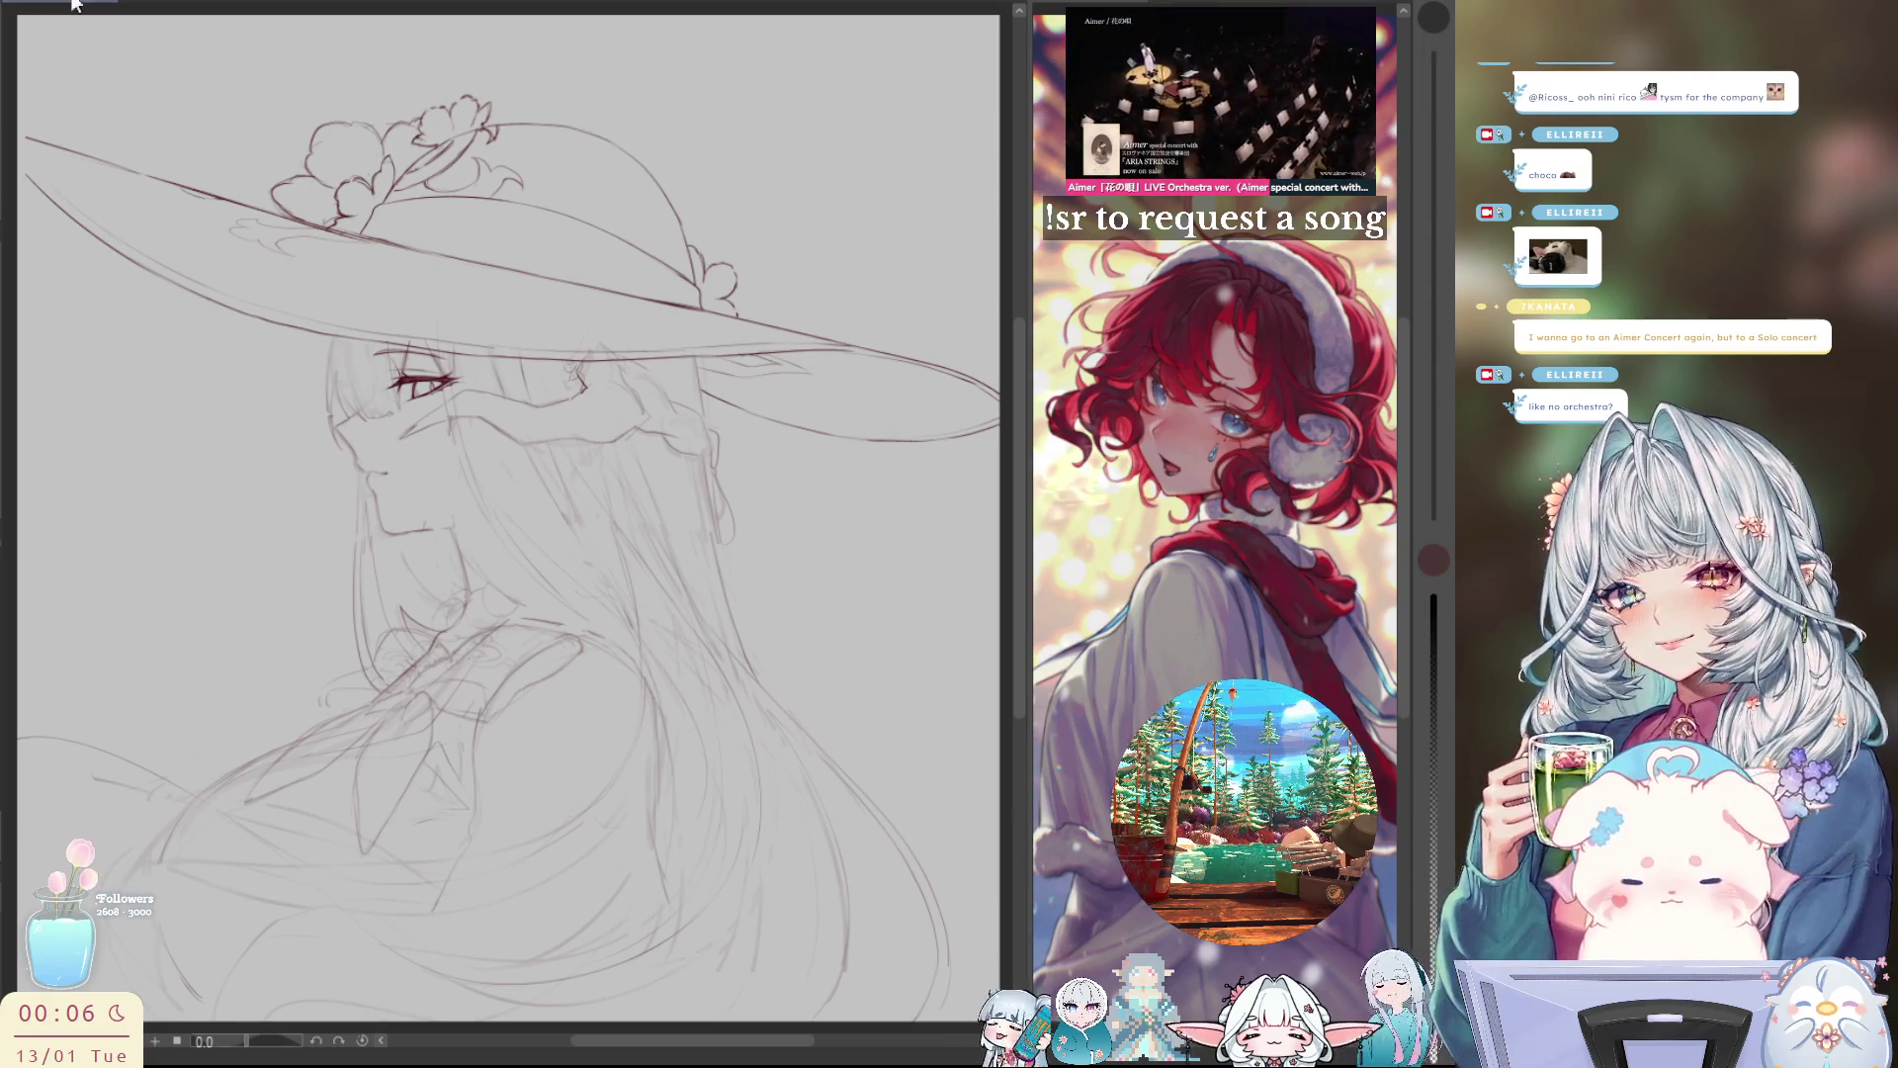
# Step: Frame the hat brim and face up close, check it mirrored, and pick the 70 px, 70% eraser
pyautogui.scroll(-2, 733, 742)
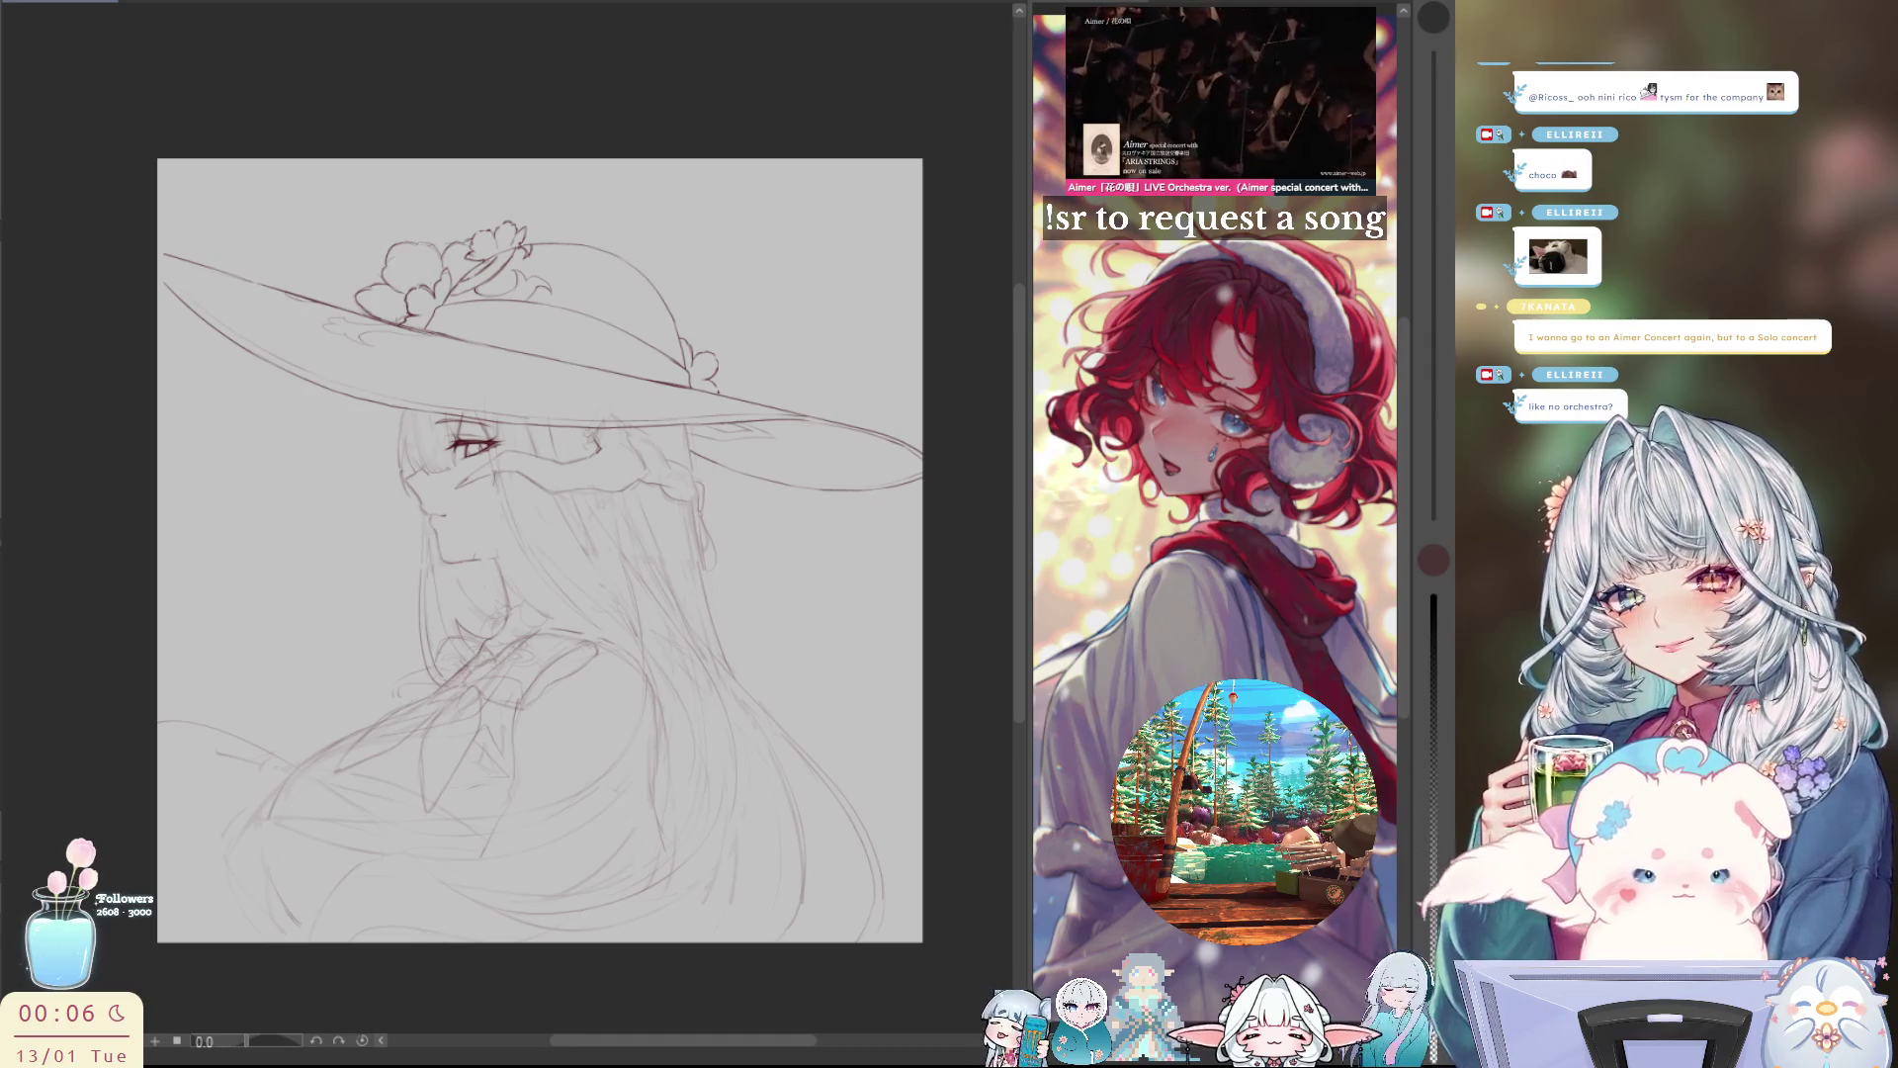
pyautogui.press('b')
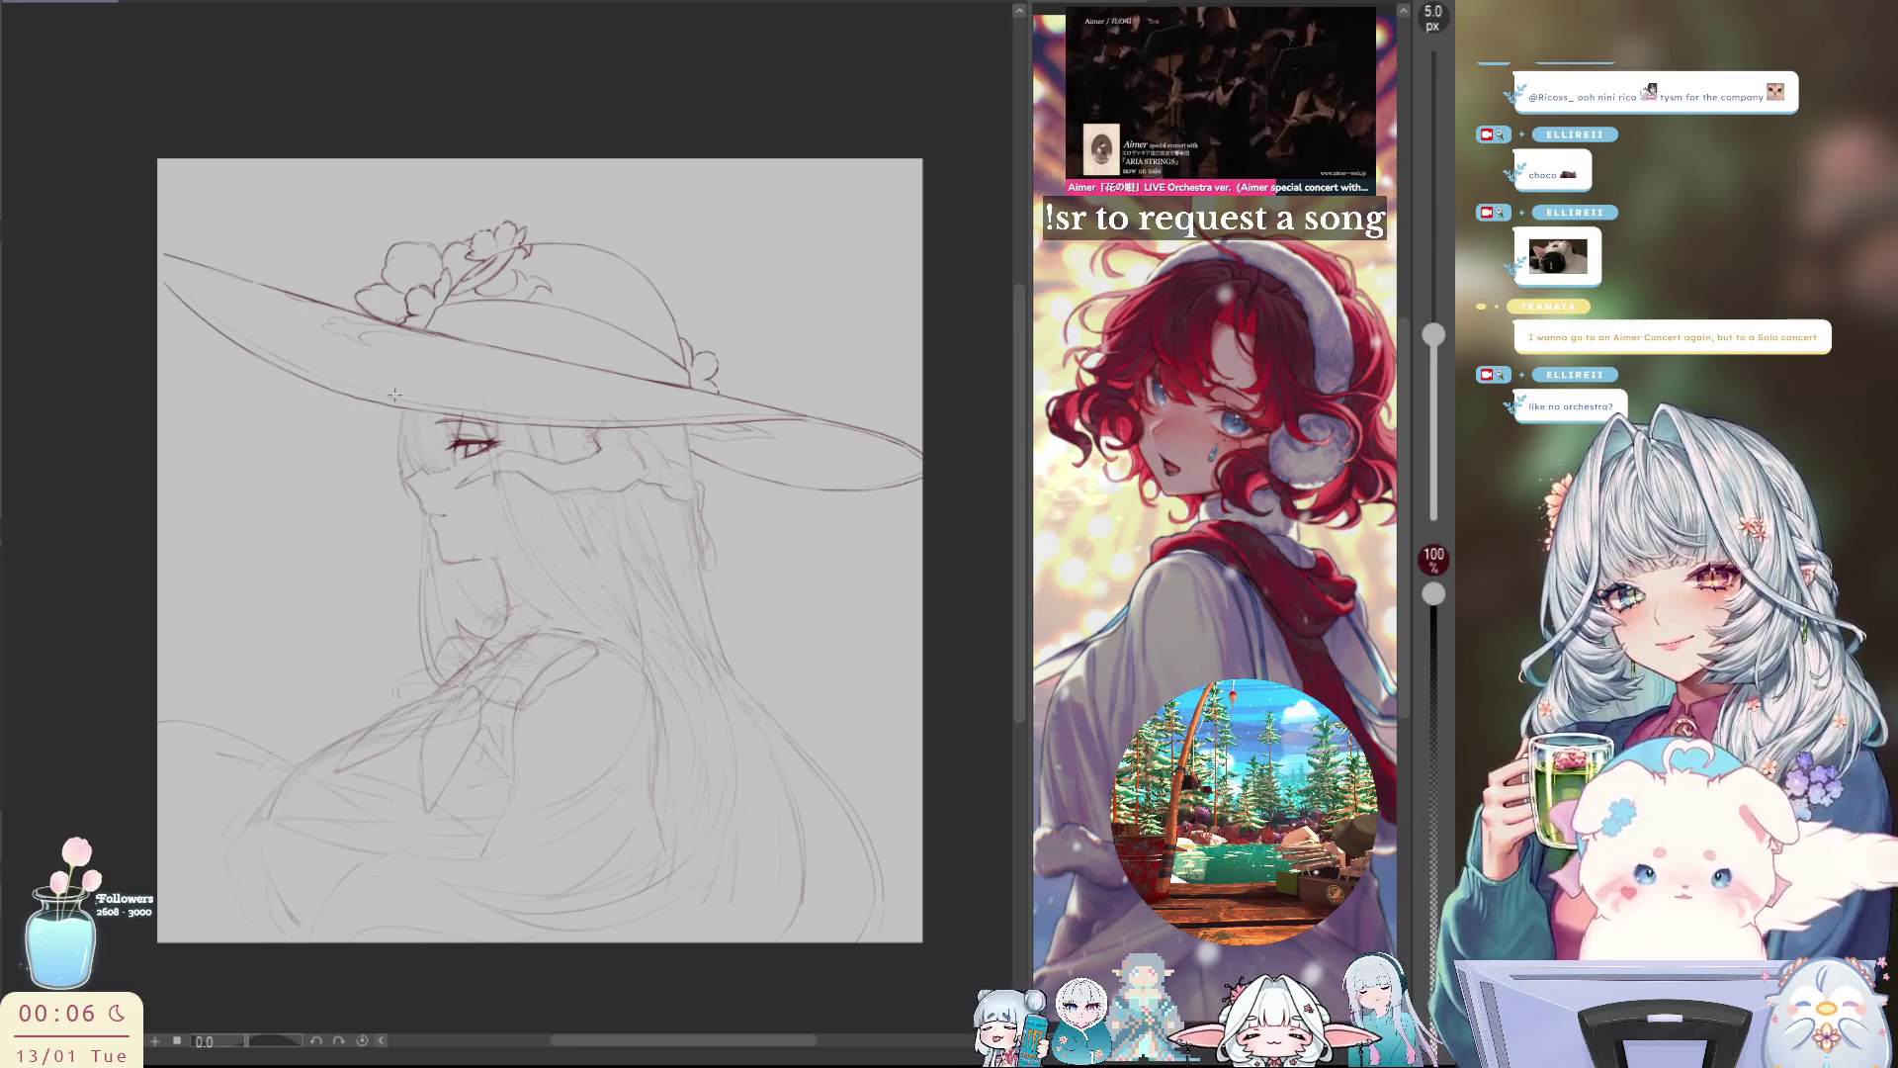
pyautogui.scroll(3, 156, 298)
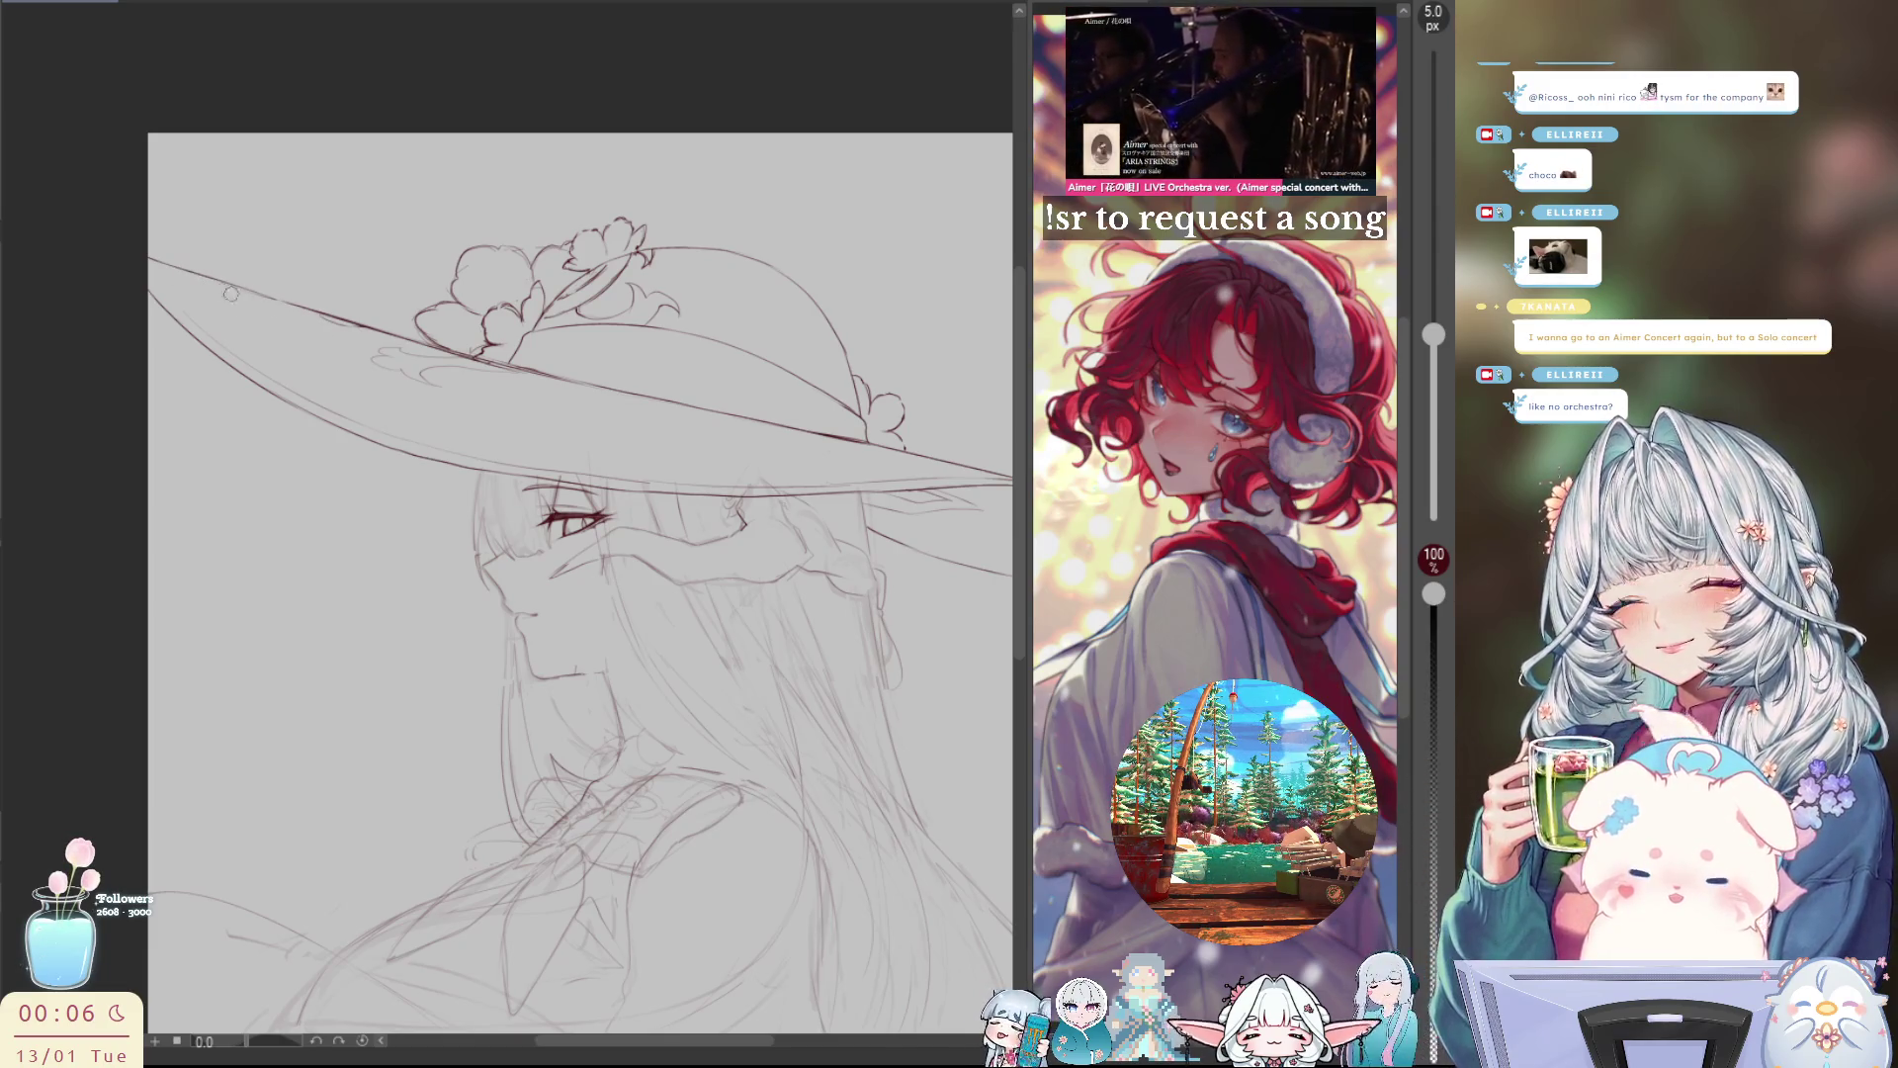
pyautogui.moveTo(230, 294); pyautogui.dragTo(191, 180)
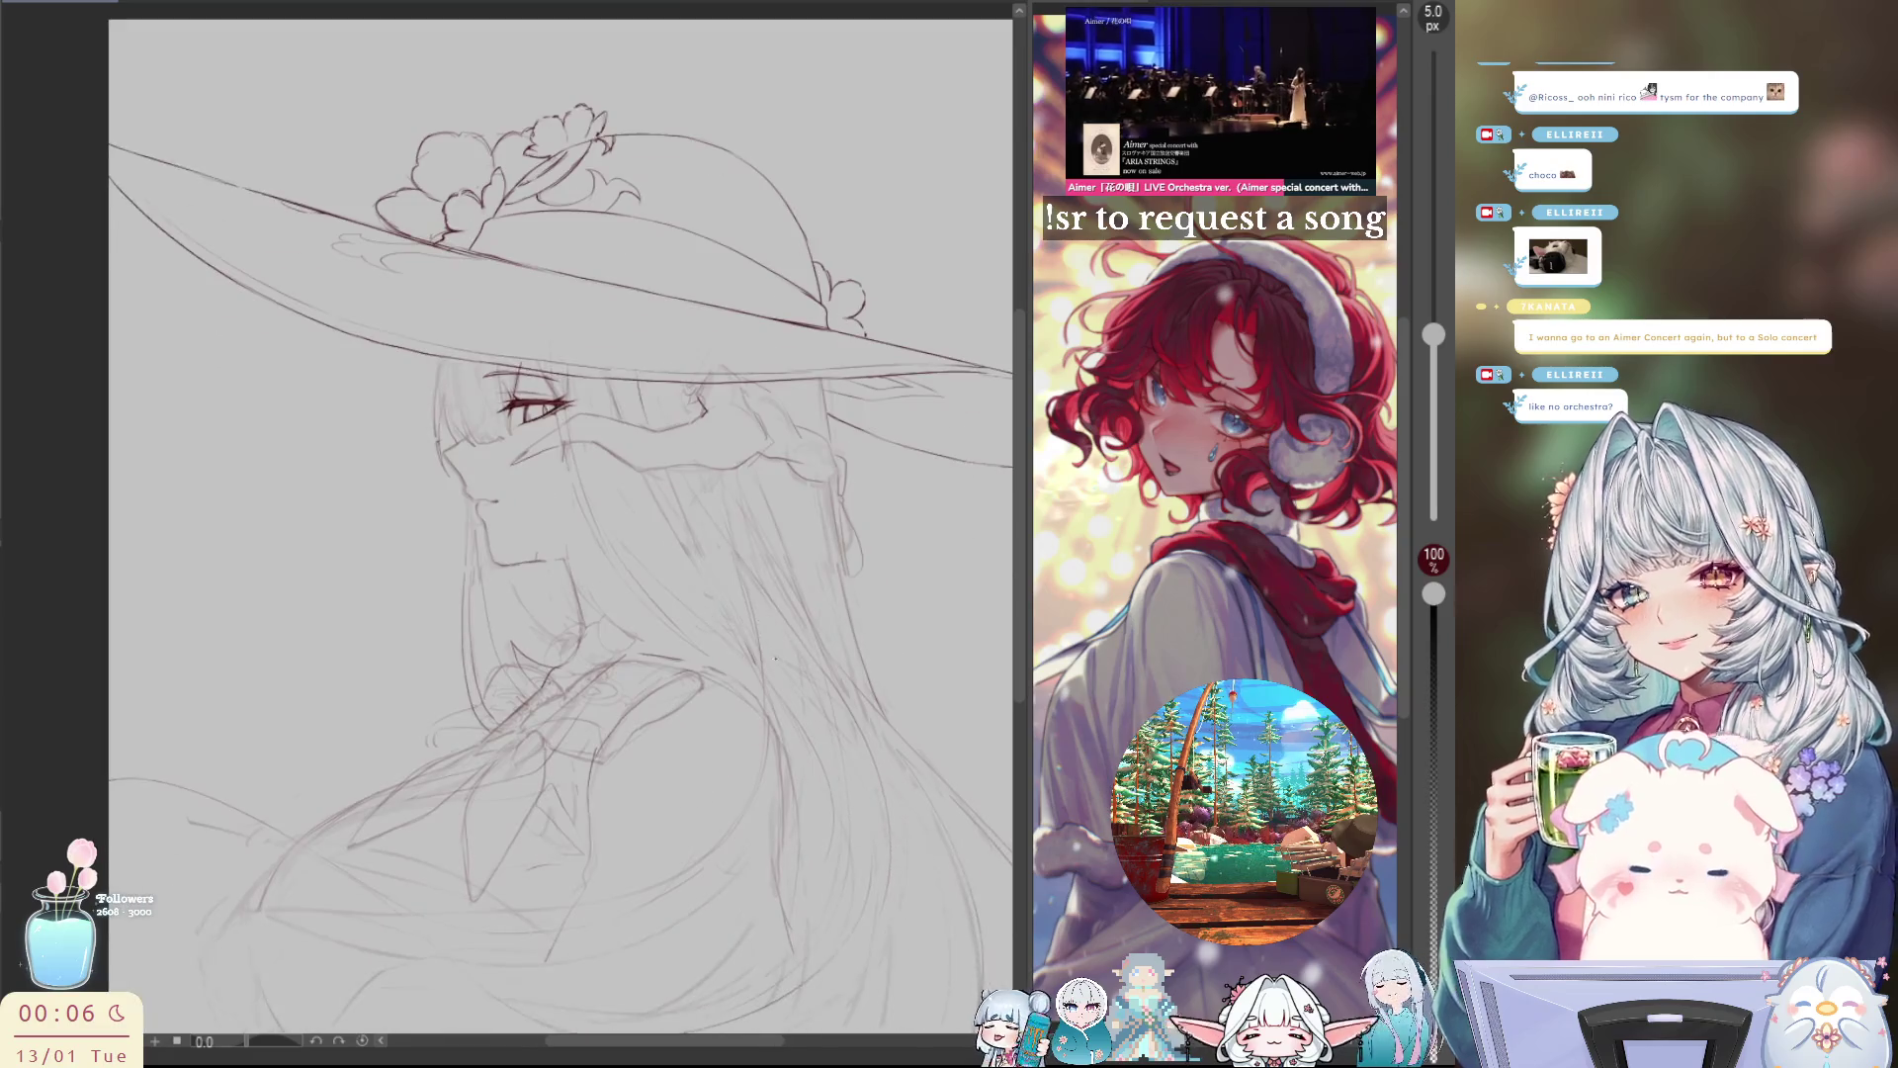
pyautogui.moveTo(784, 685); pyautogui.dragTo(721, 693)
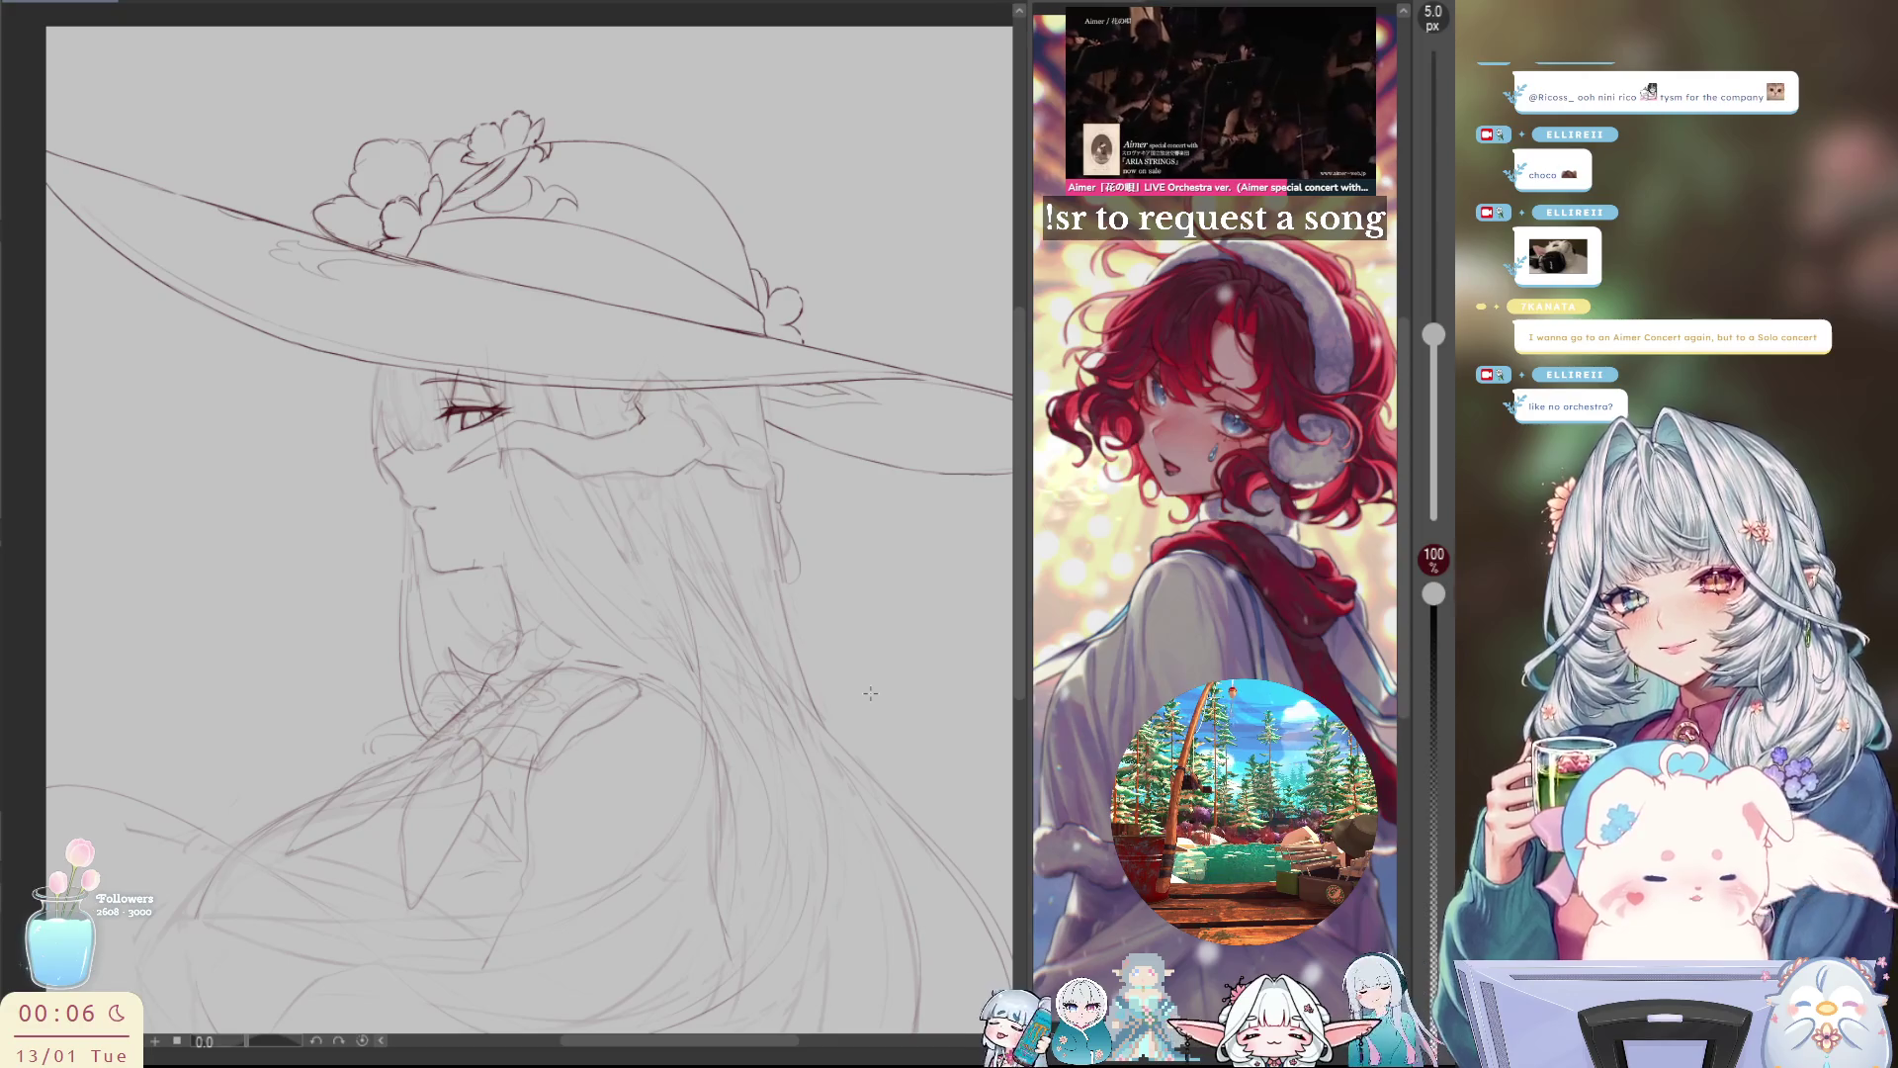
pyautogui.moveTo(870, 693); pyautogui.dragTo(830, 731)
pyautogui.press('h')
pyautogui.press('h')
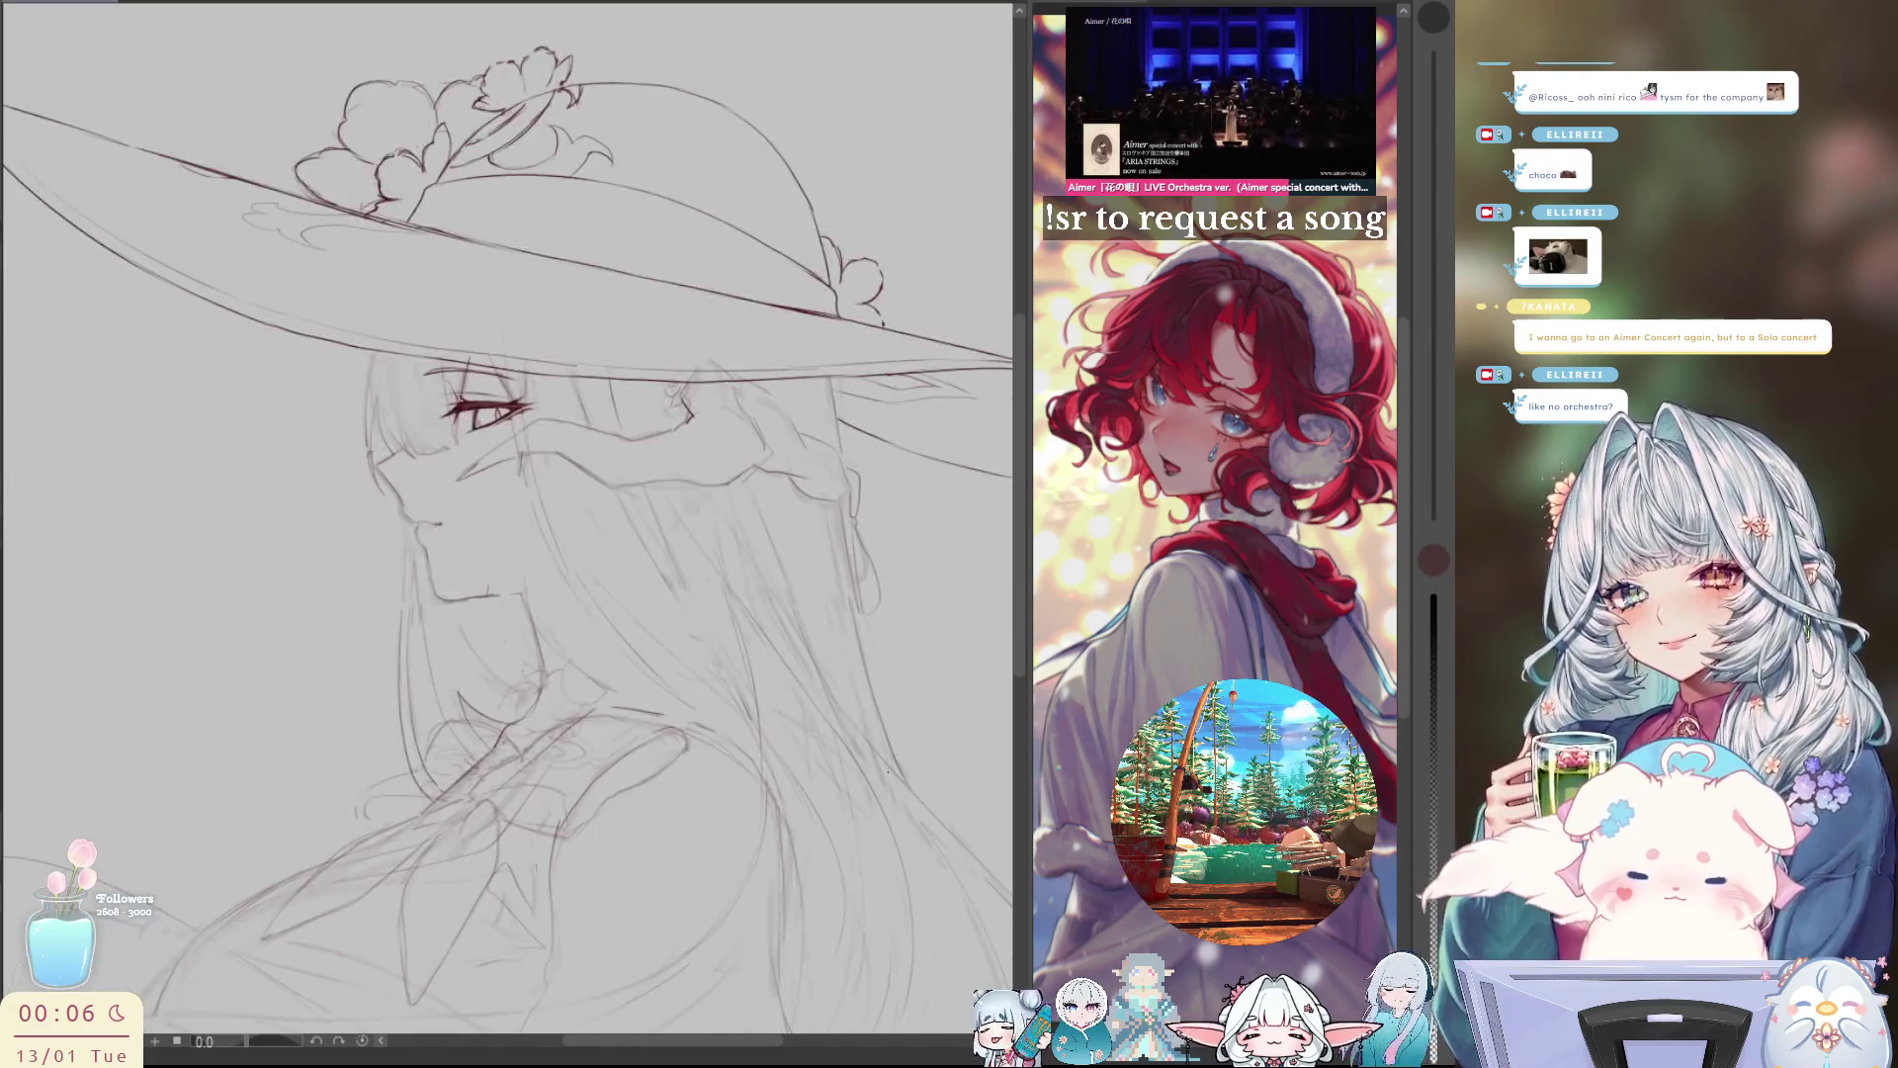
pyautogui.press('e')
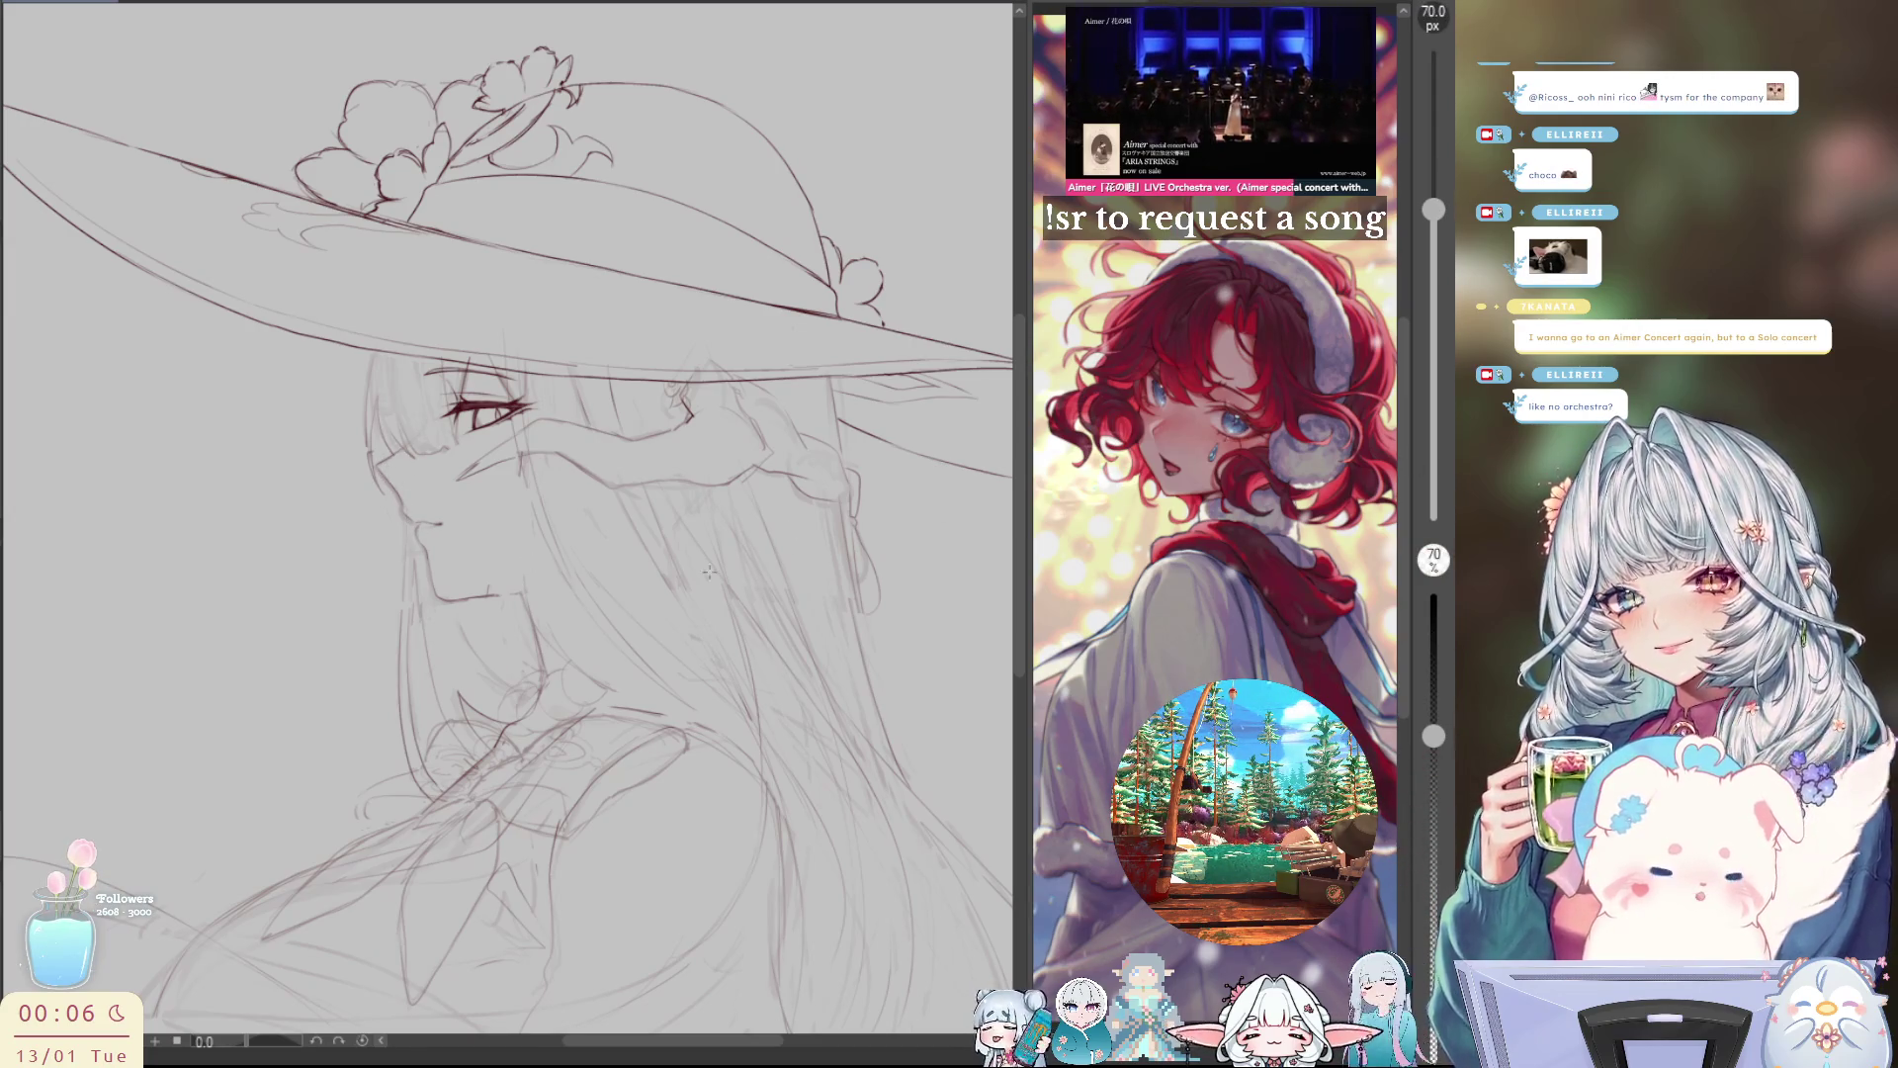
# Step: Clean up the rough strokes by the chin and collar, check mirrored, and return to the 5 px brush
pyautogui.moveTo(388, 482); pyautogui.dragTo(405, 512)
pyautogui.hotkey('ctrl', 'z')
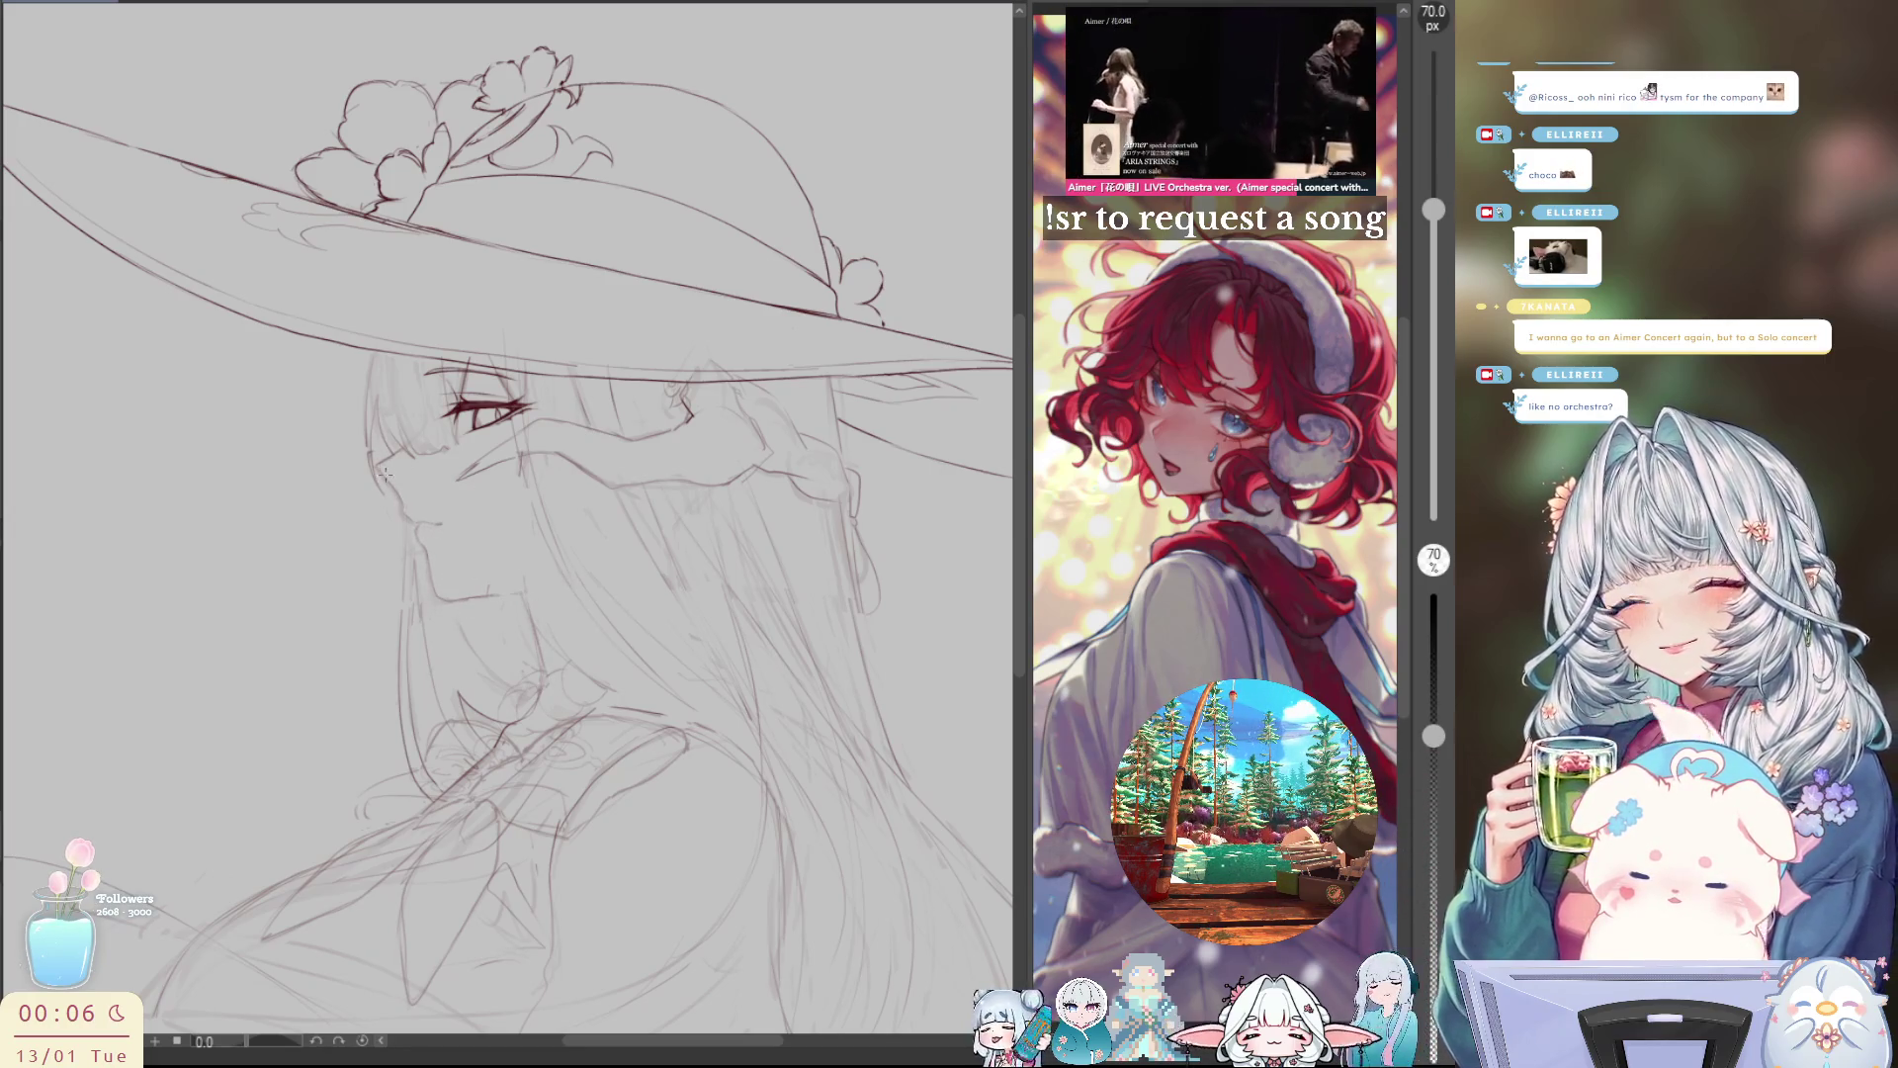
pyautogui.scroll(-3, 433, 581)
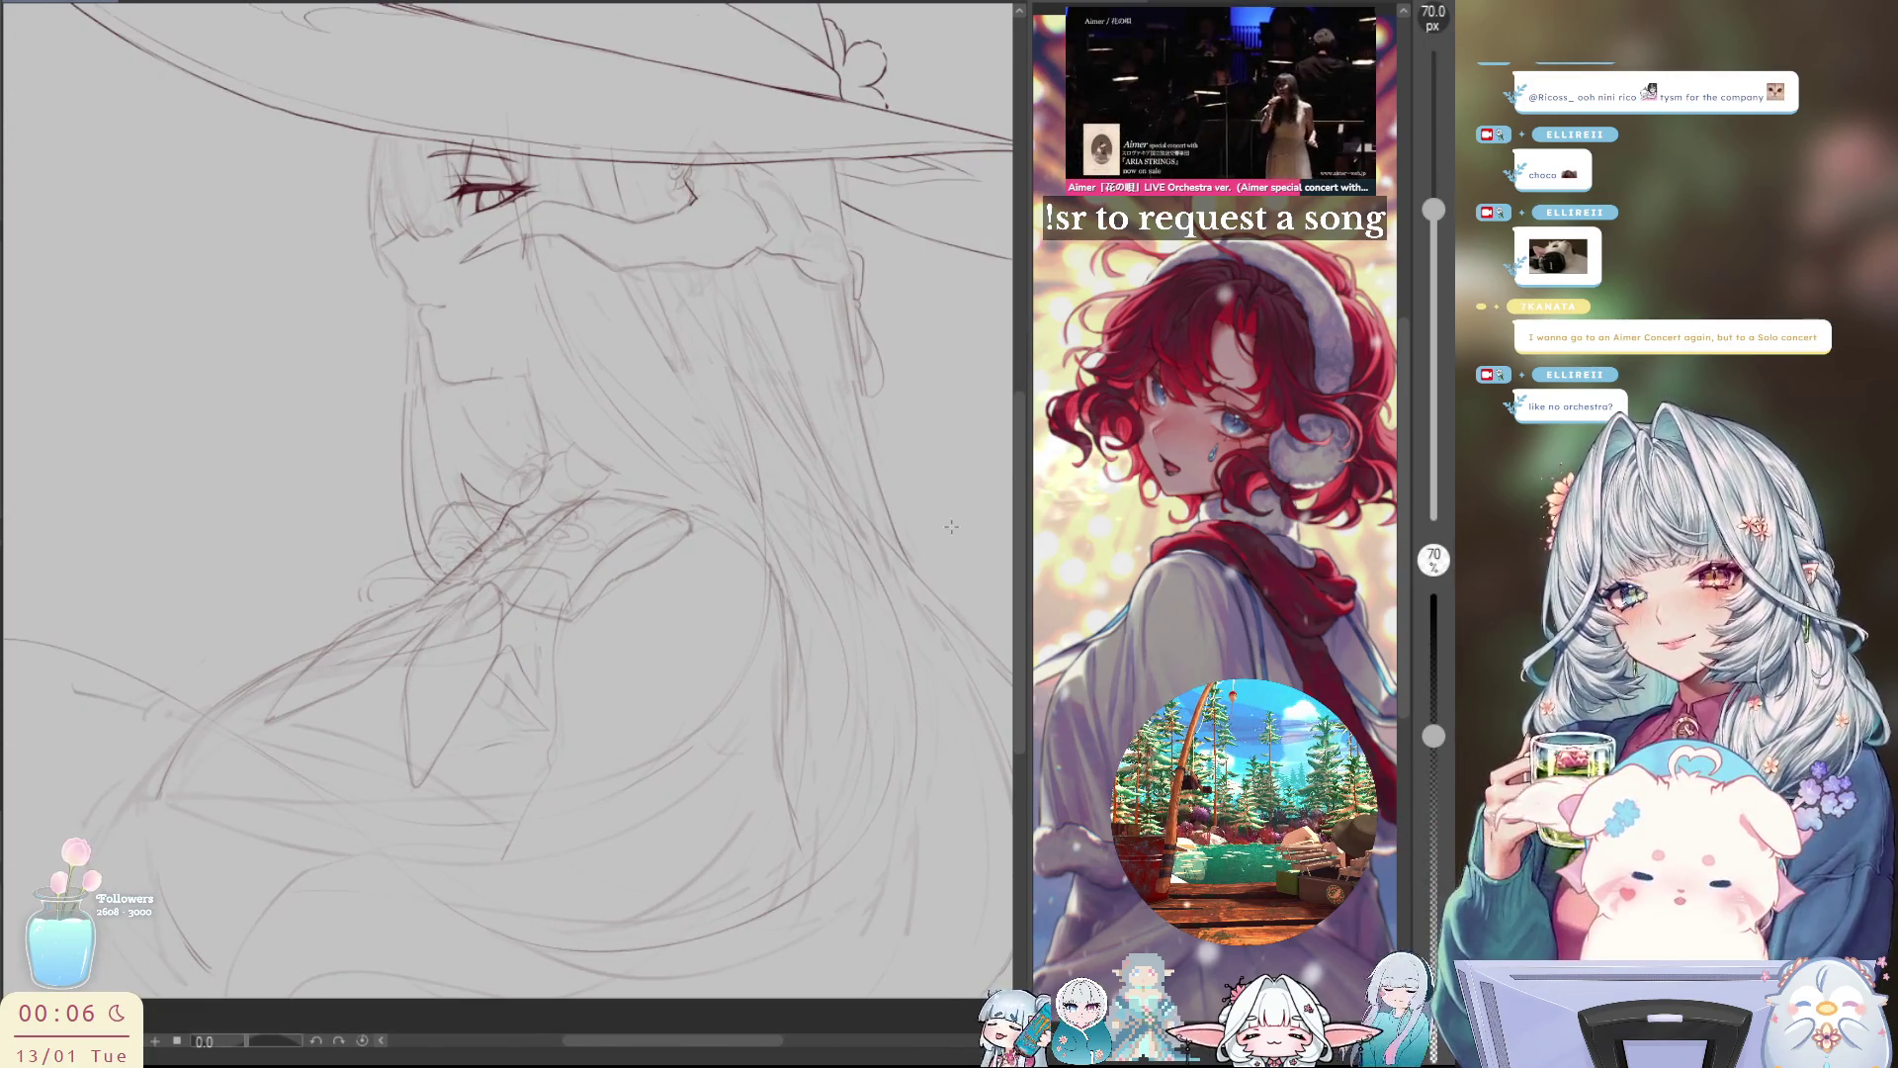
pyautogui.hotkey('ctrl', 'z')
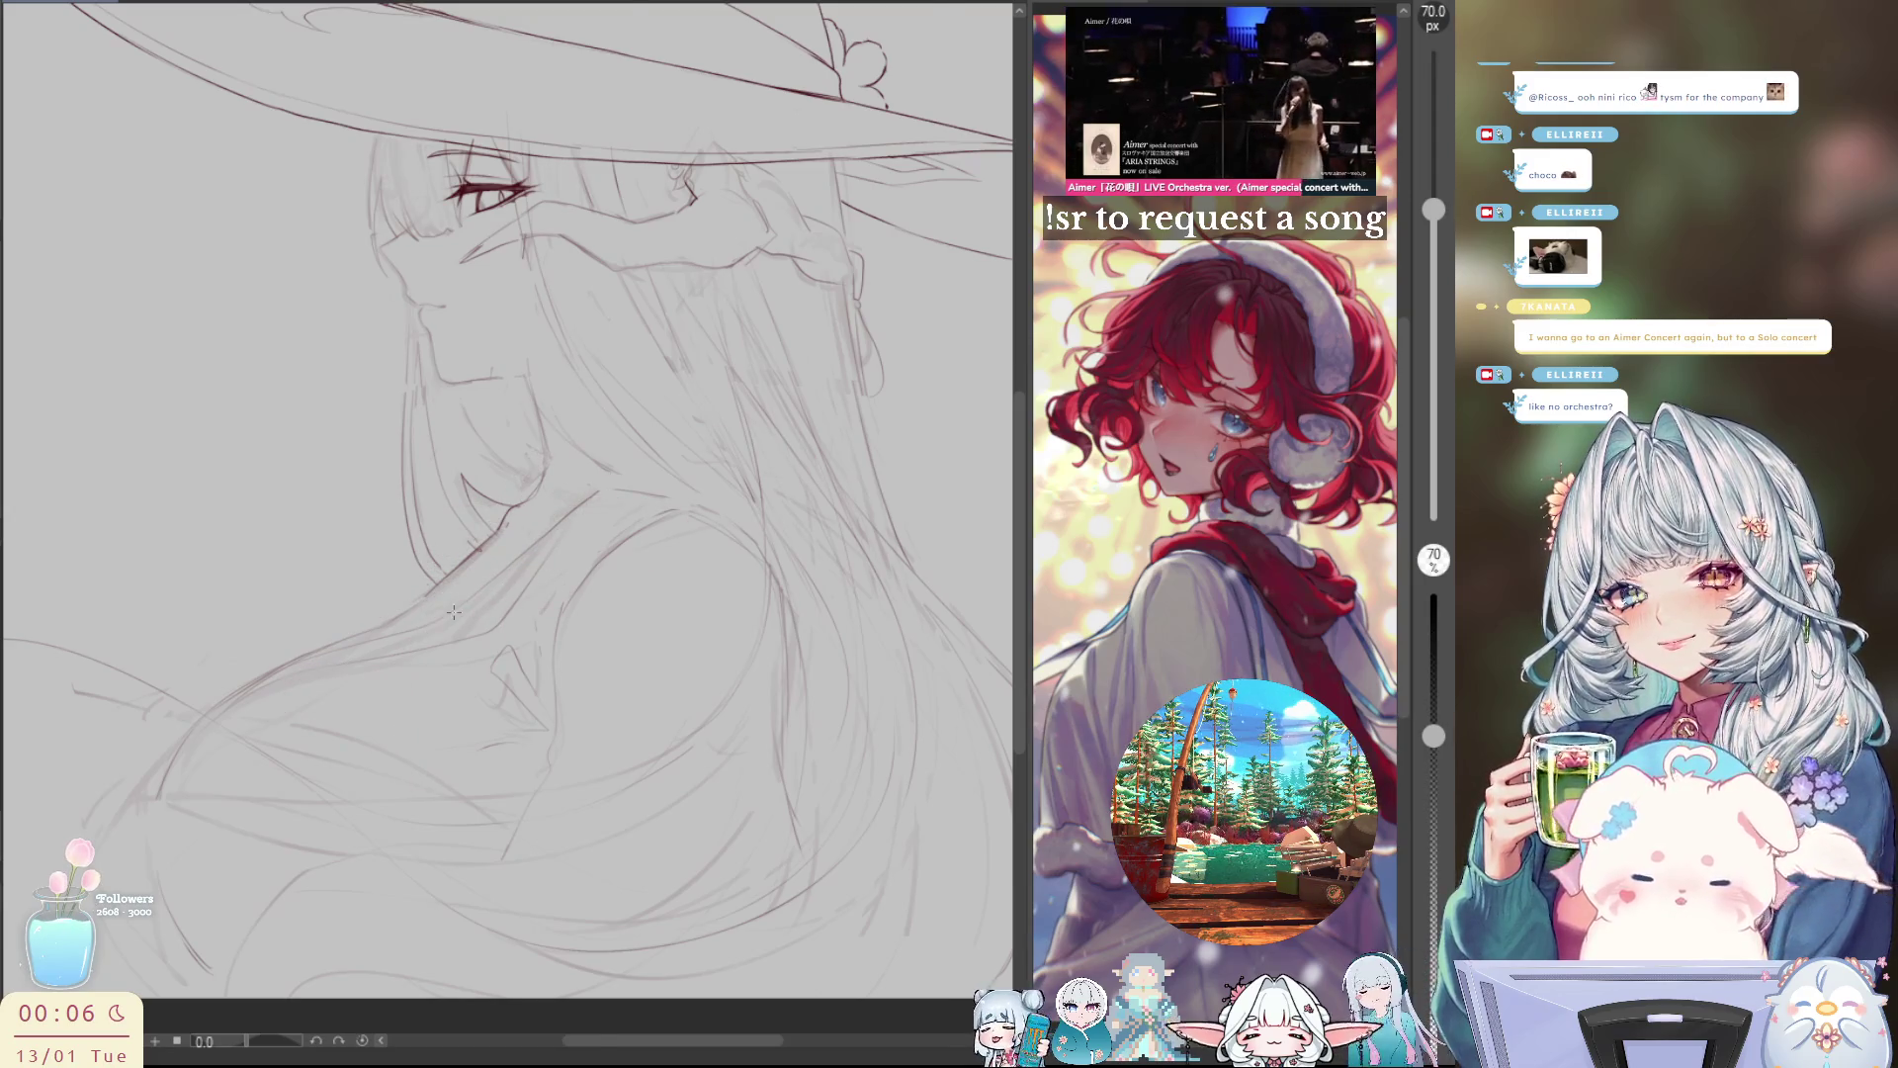
pyautogui.press('h')
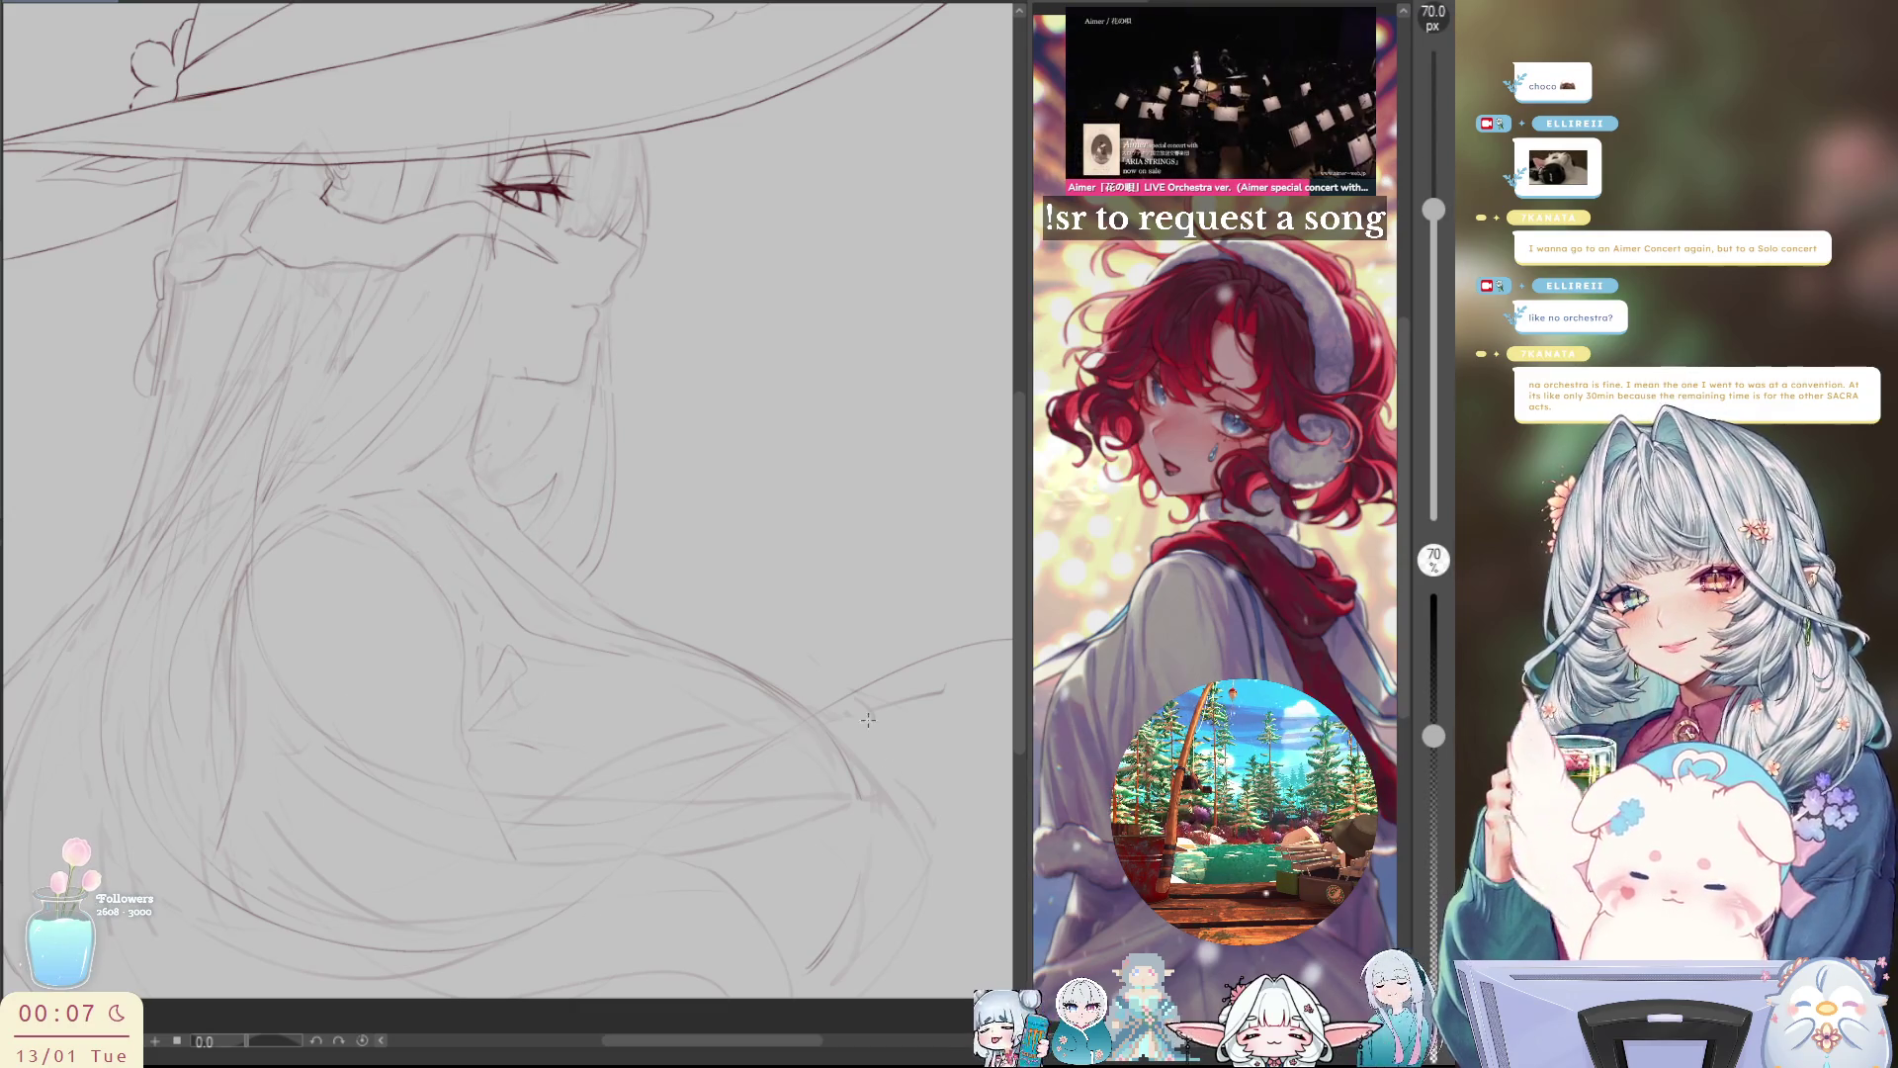
pyautogui.press('h')
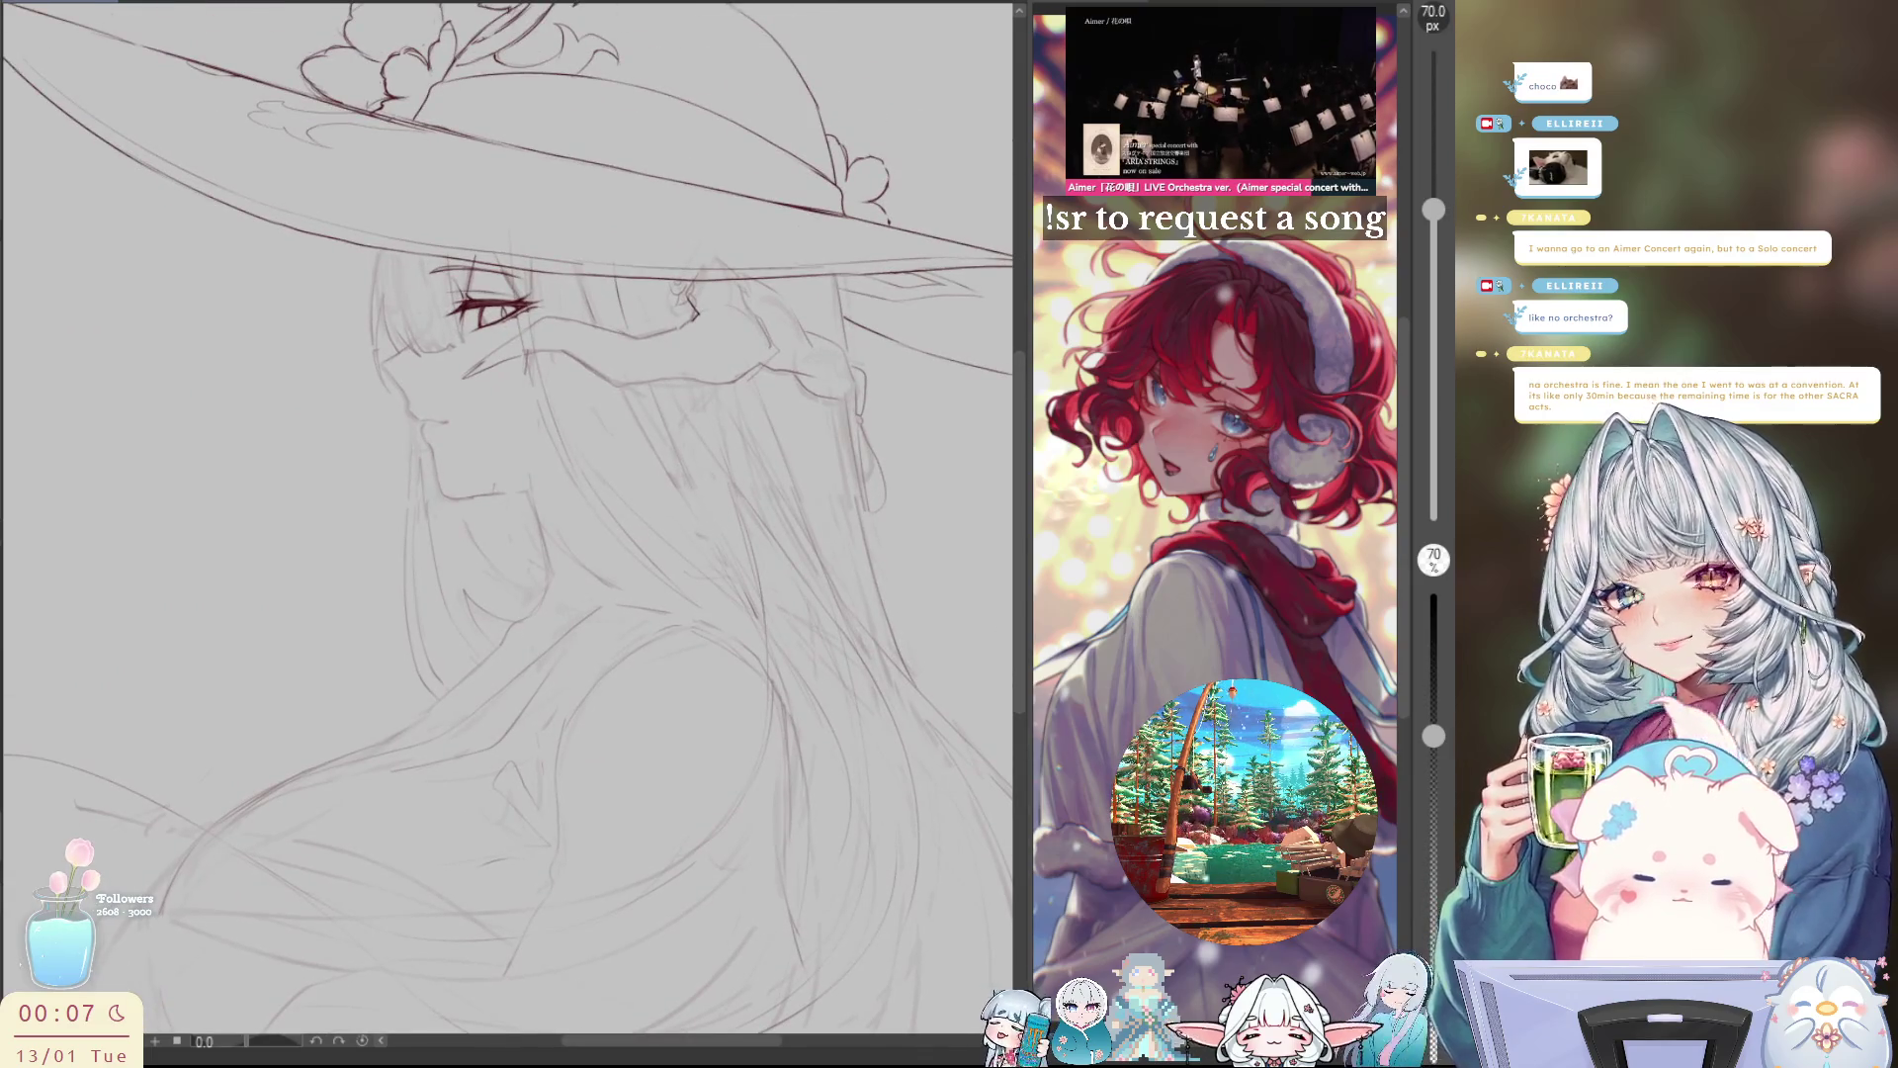
pyautogui.press('b')
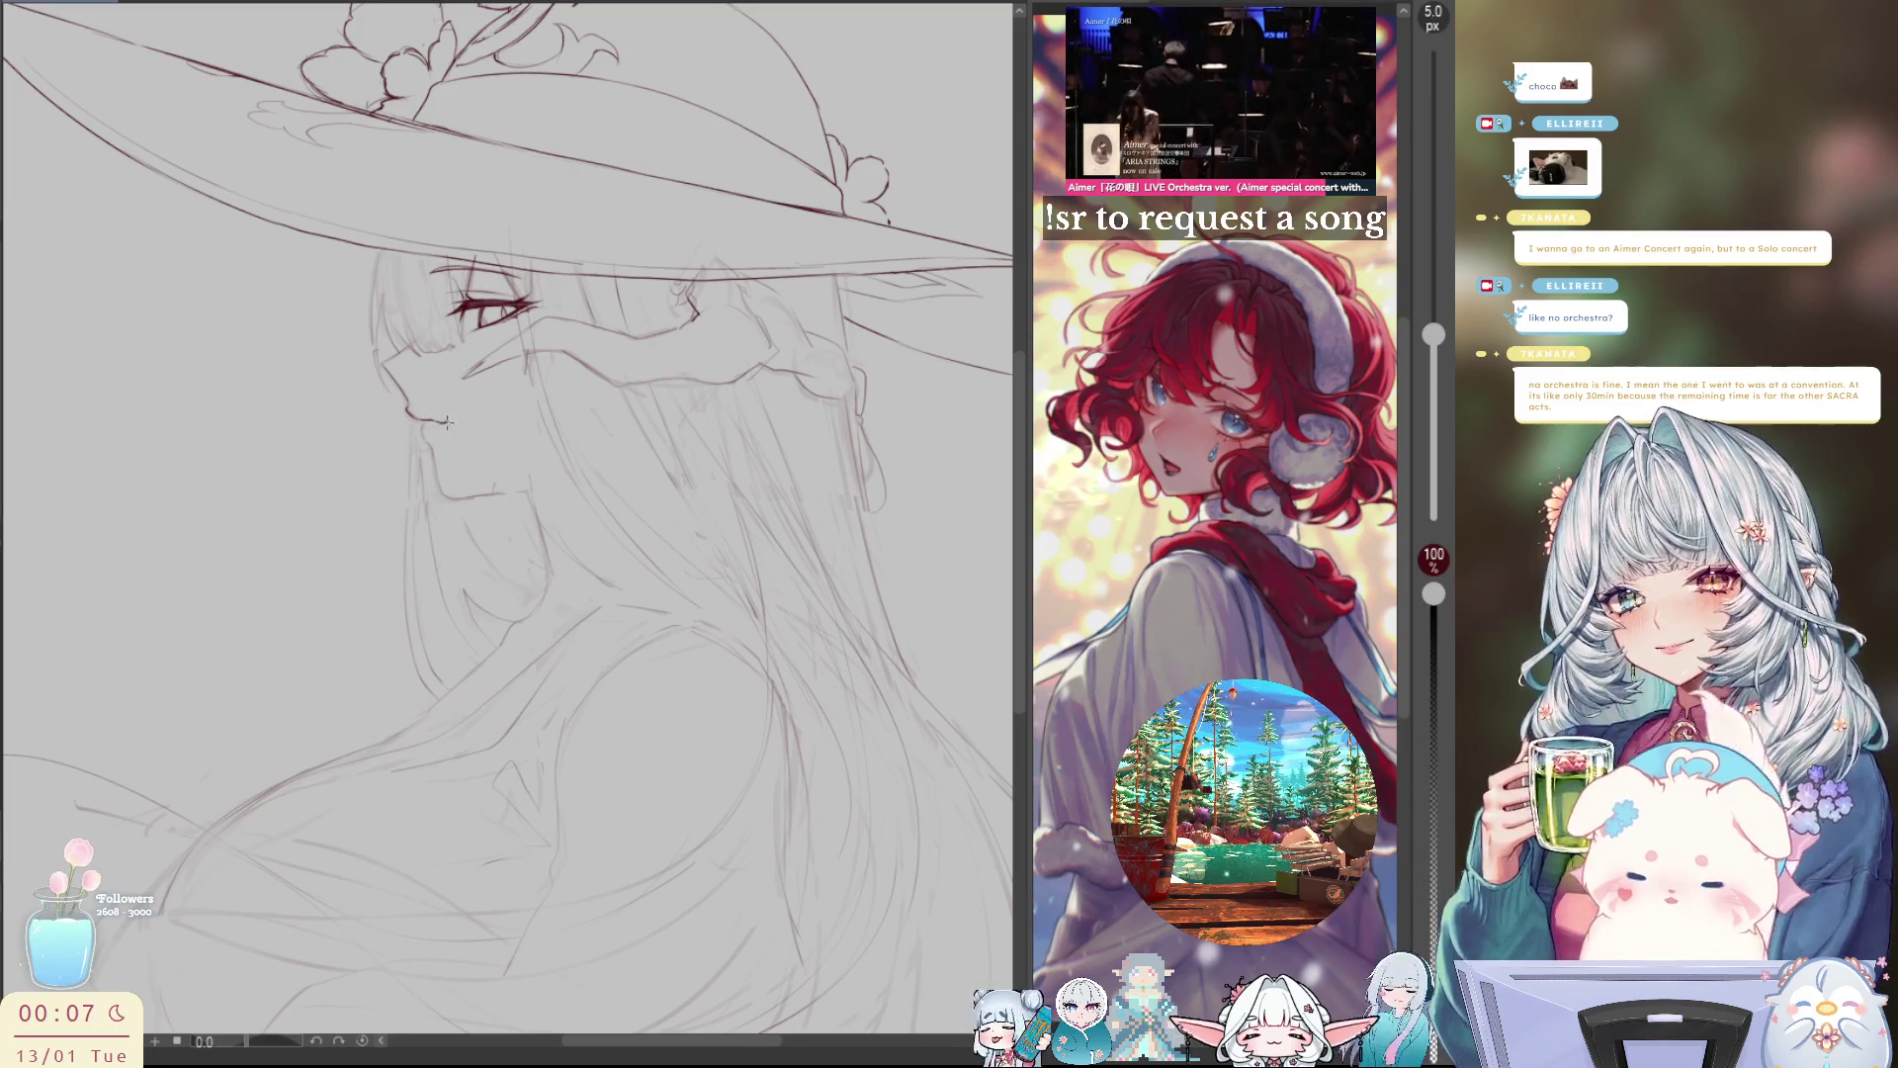
# Step: Mirror the view back and forth repeatedly to check the face and lips
pyautogui.press('h')
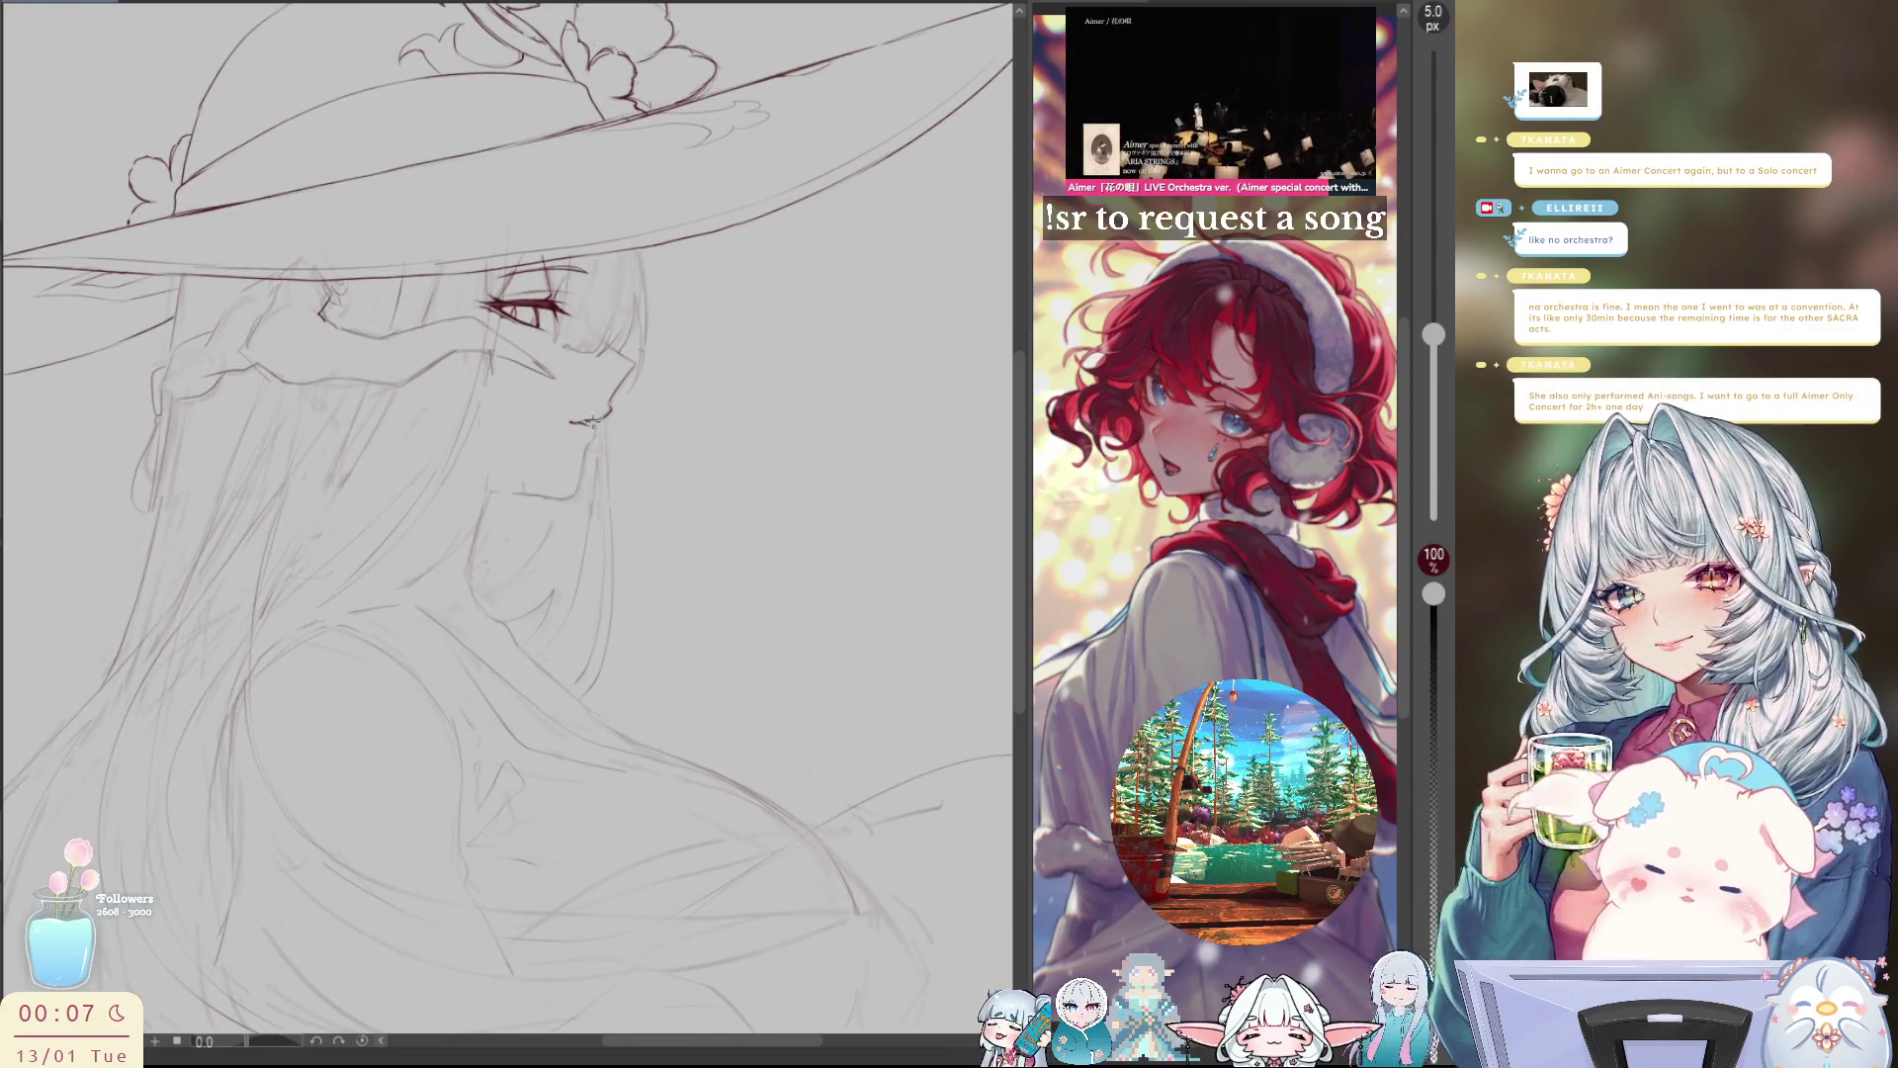
pyautogui.press('h')
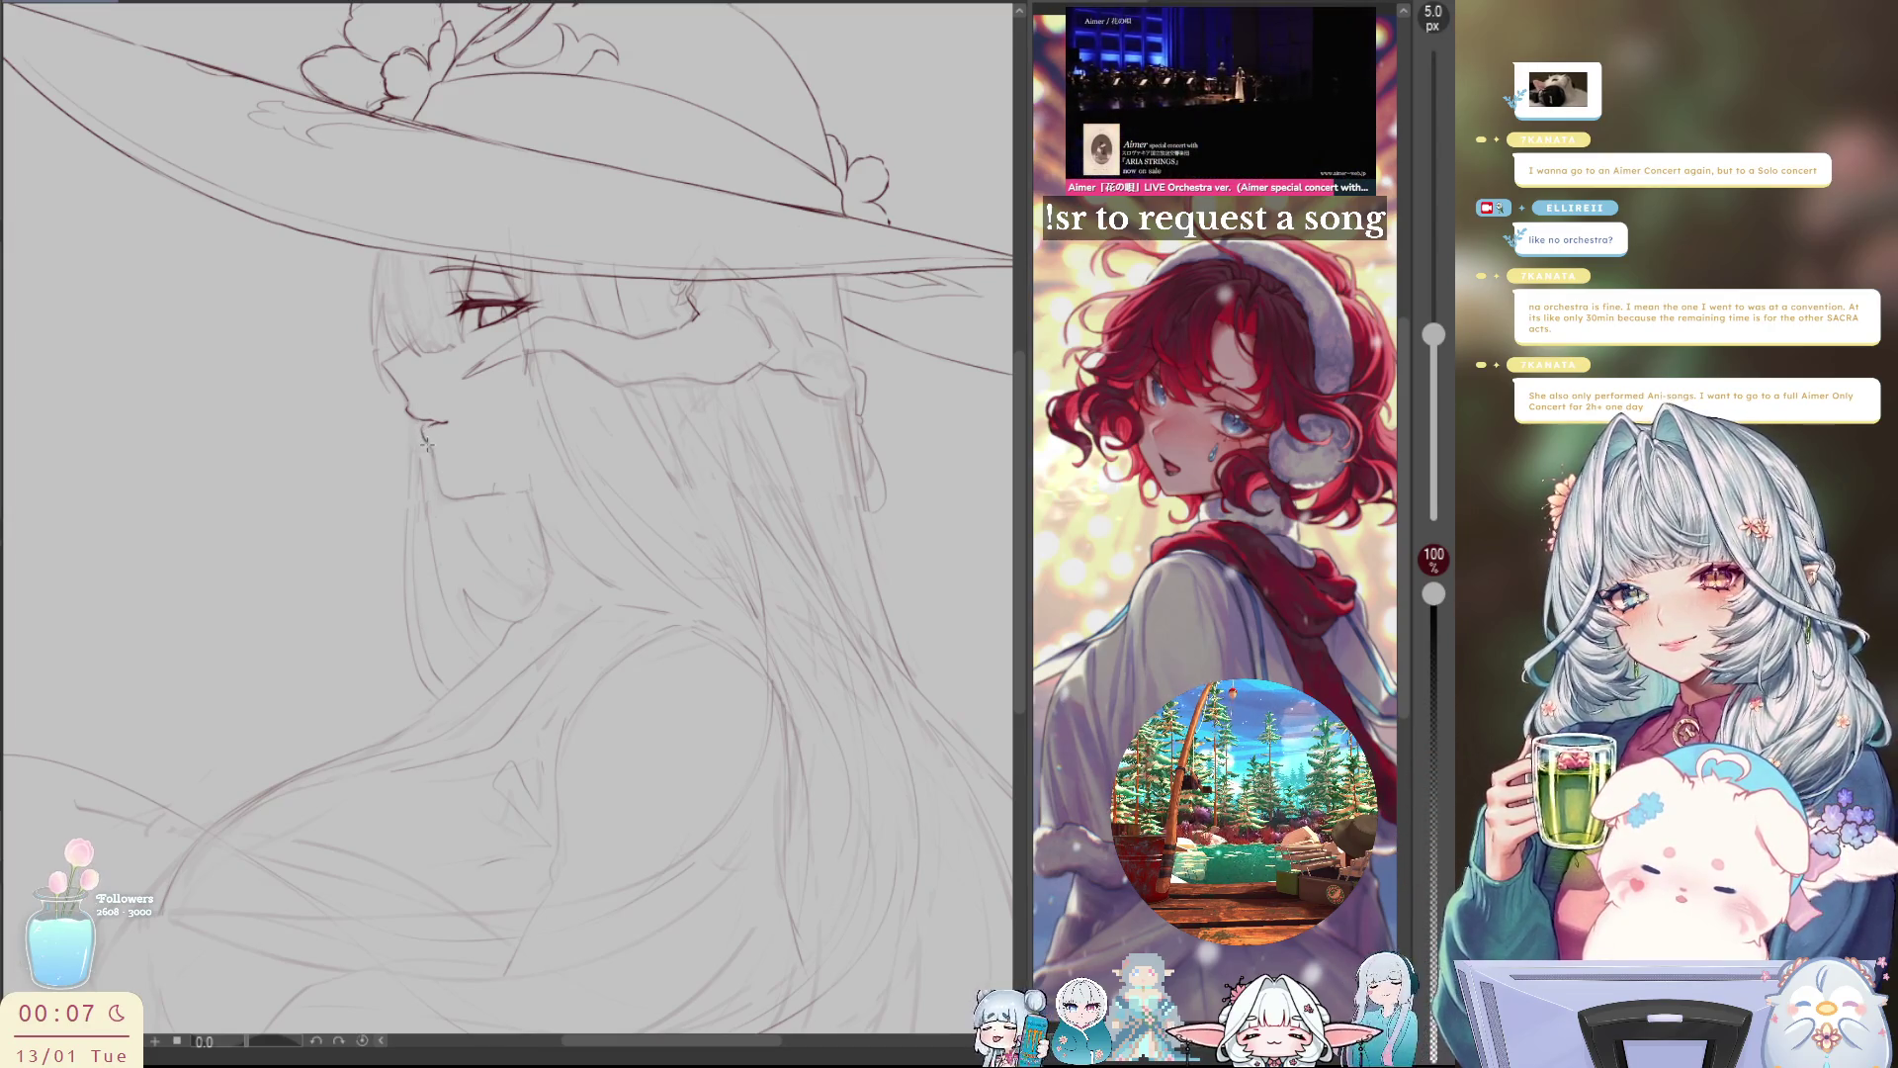
pyautogui.press('h')
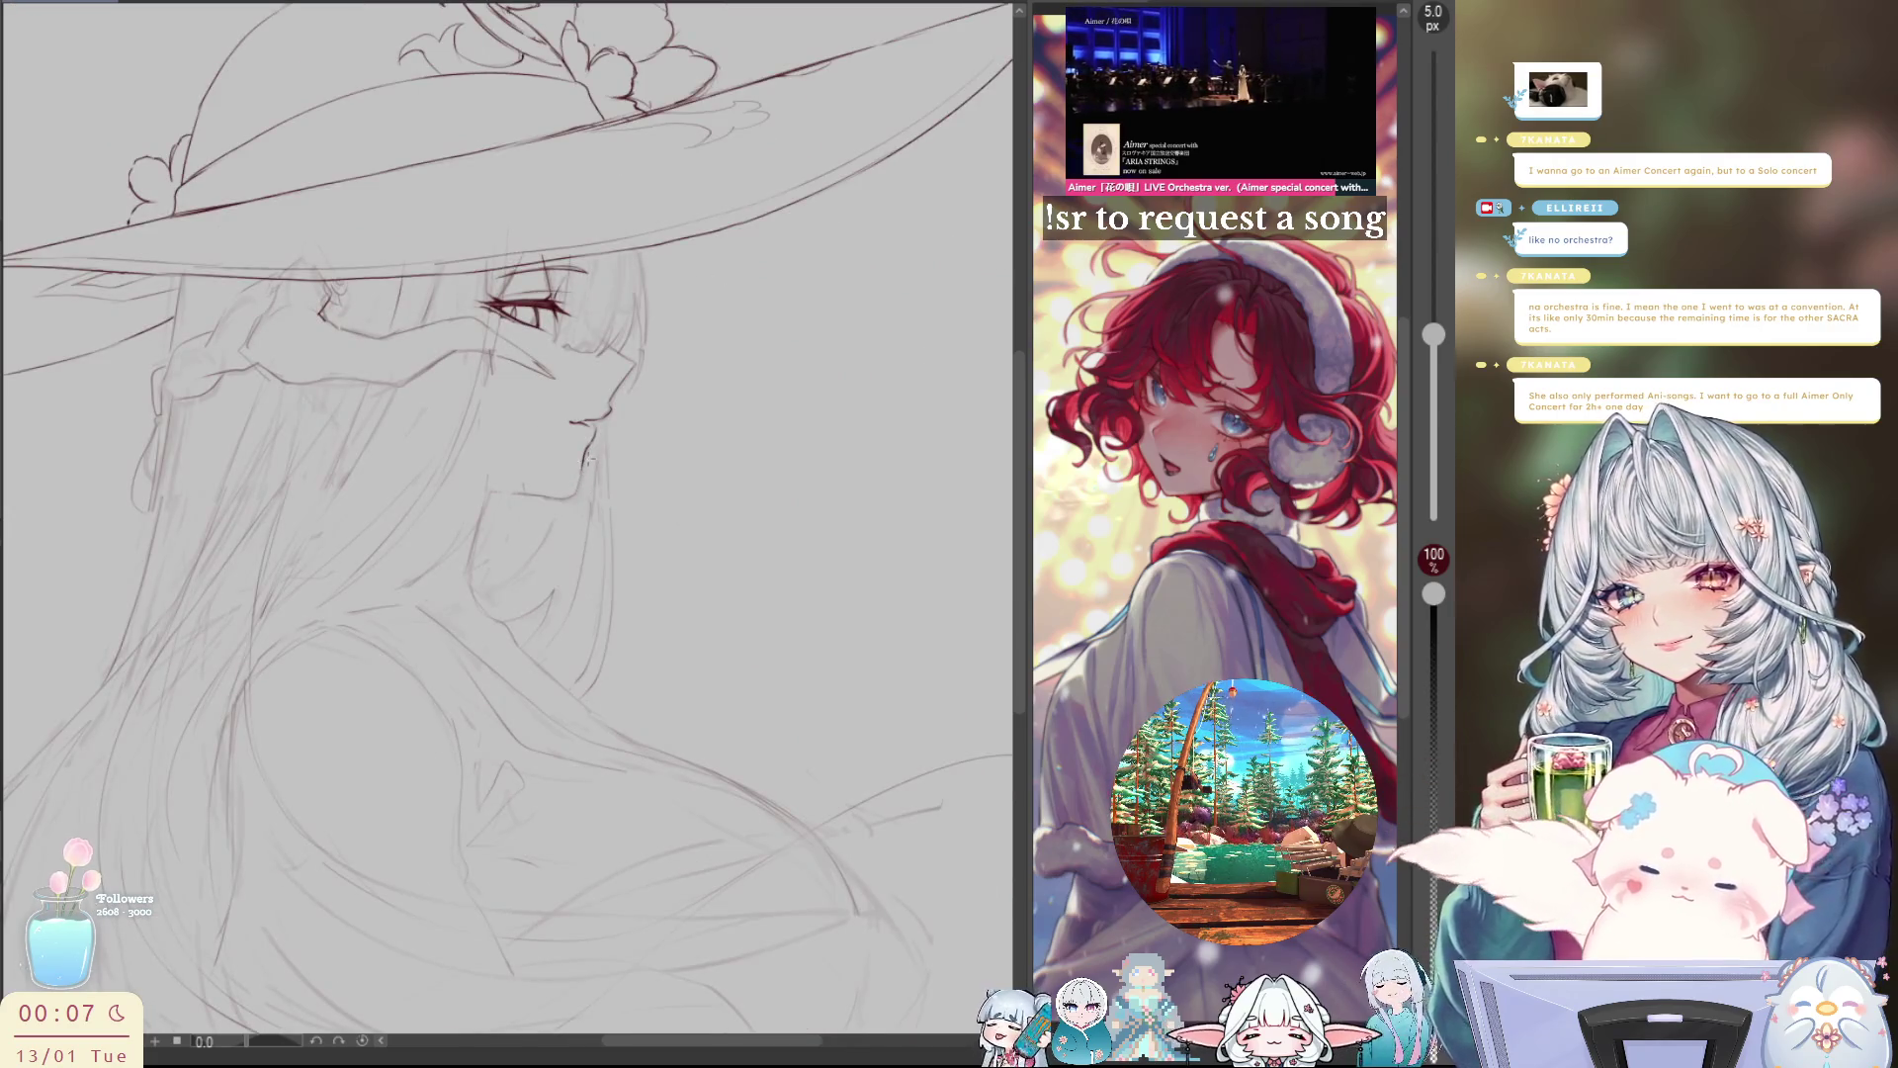
pyautogui.press('h')
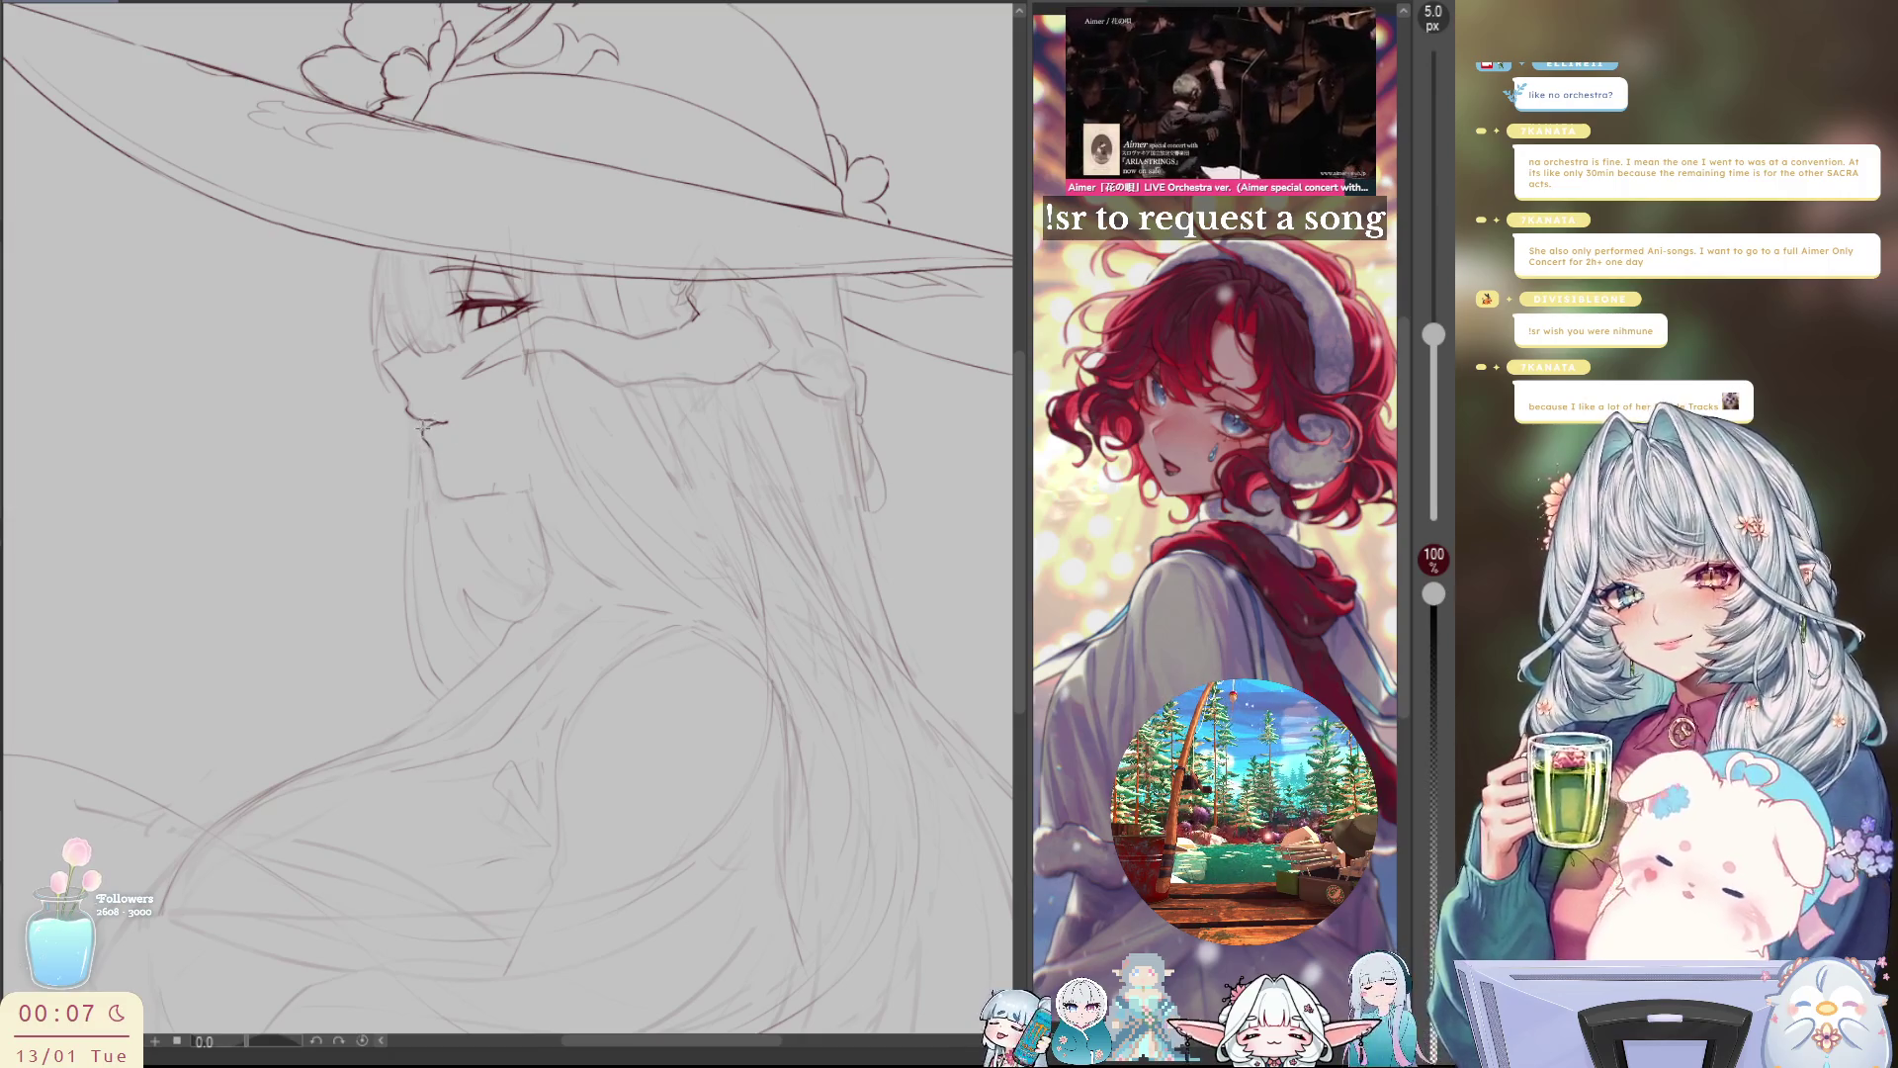
pyautogui.press('h')
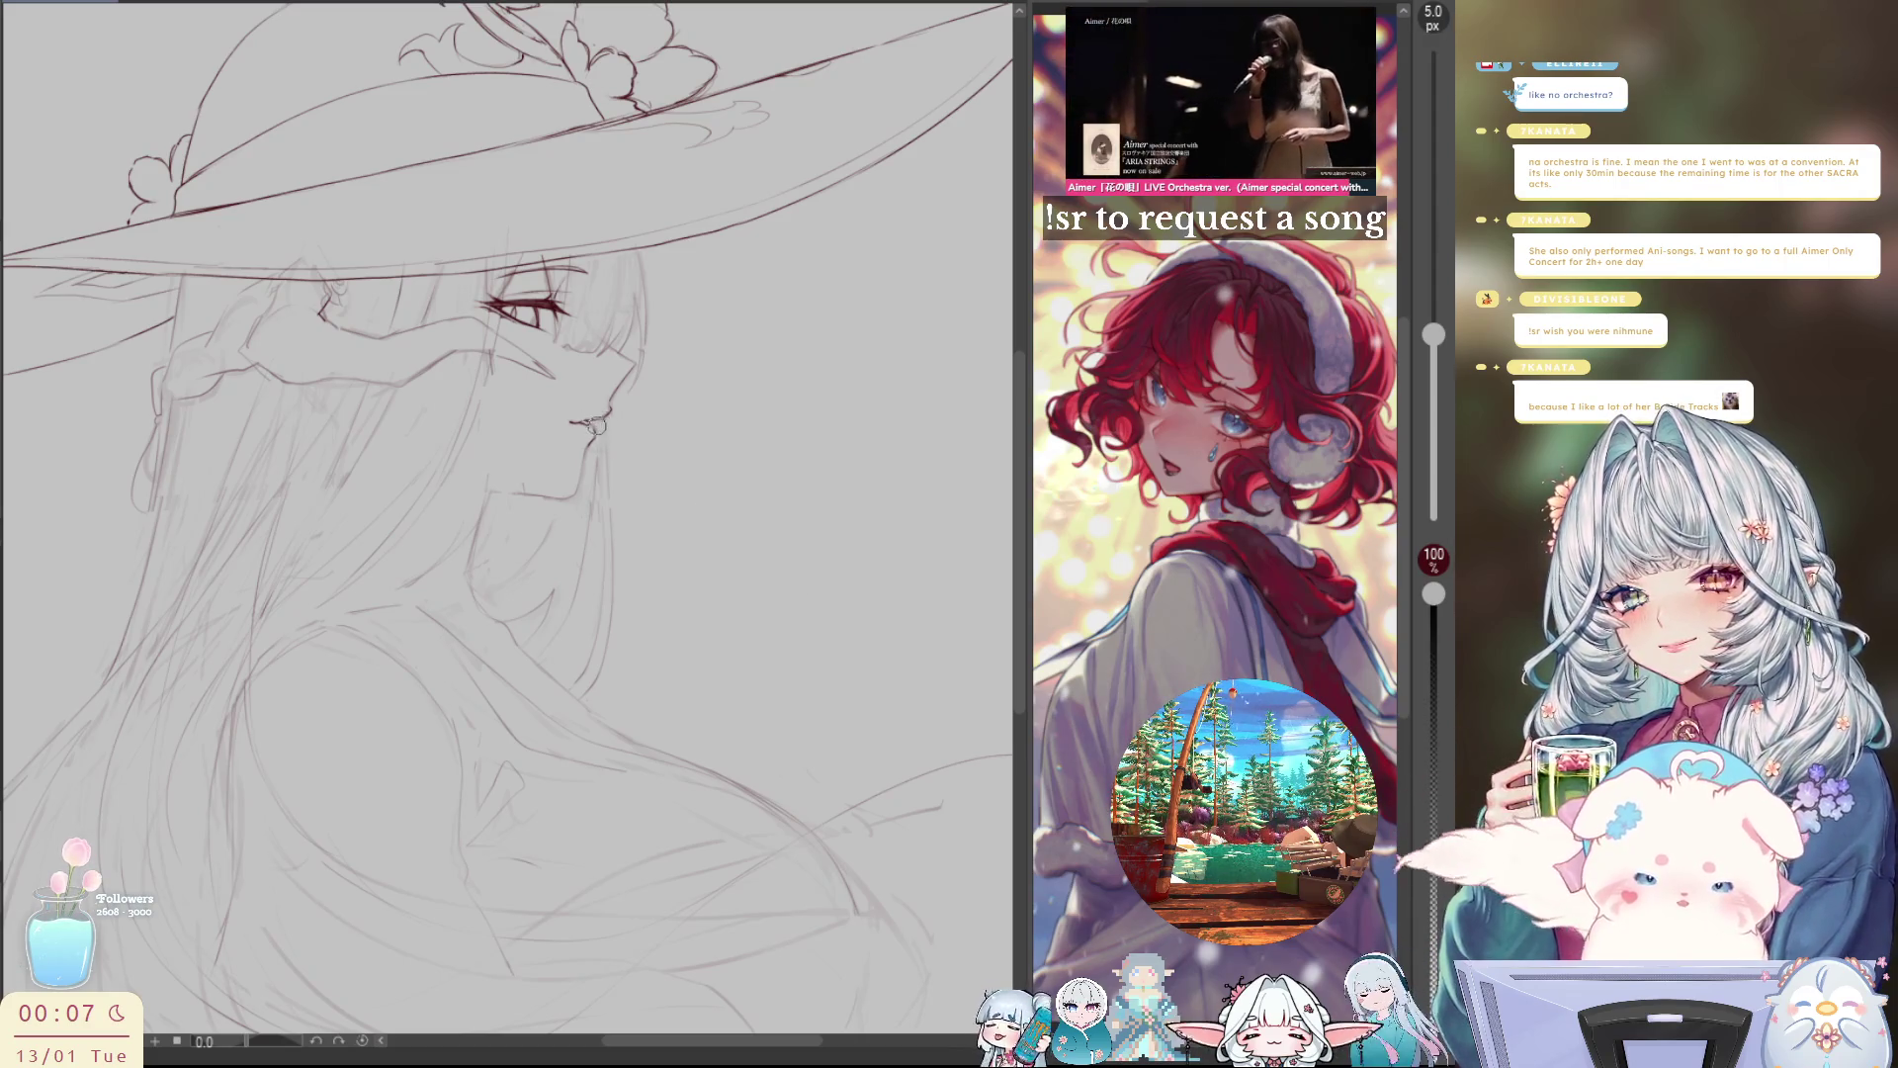
pyautogui.press('h')
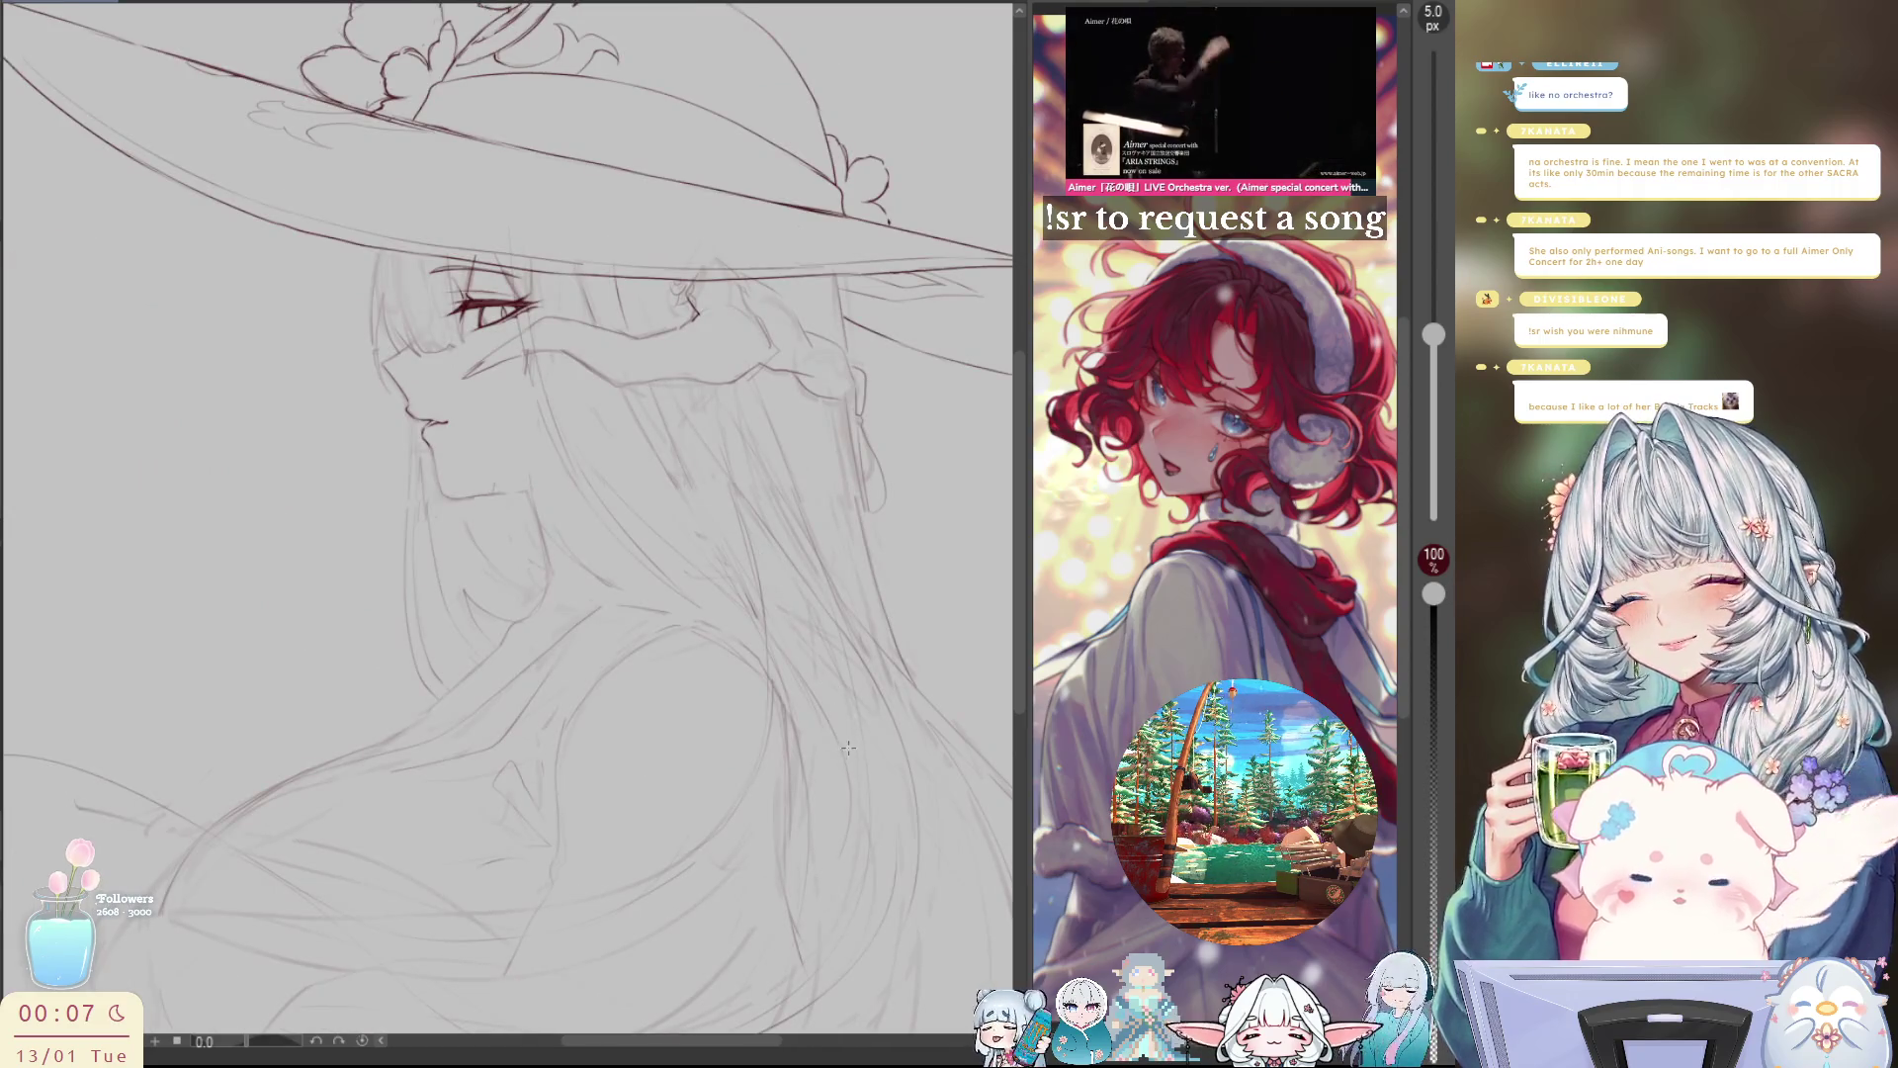
pyautogui.press('h')
pyautogui.press('h')
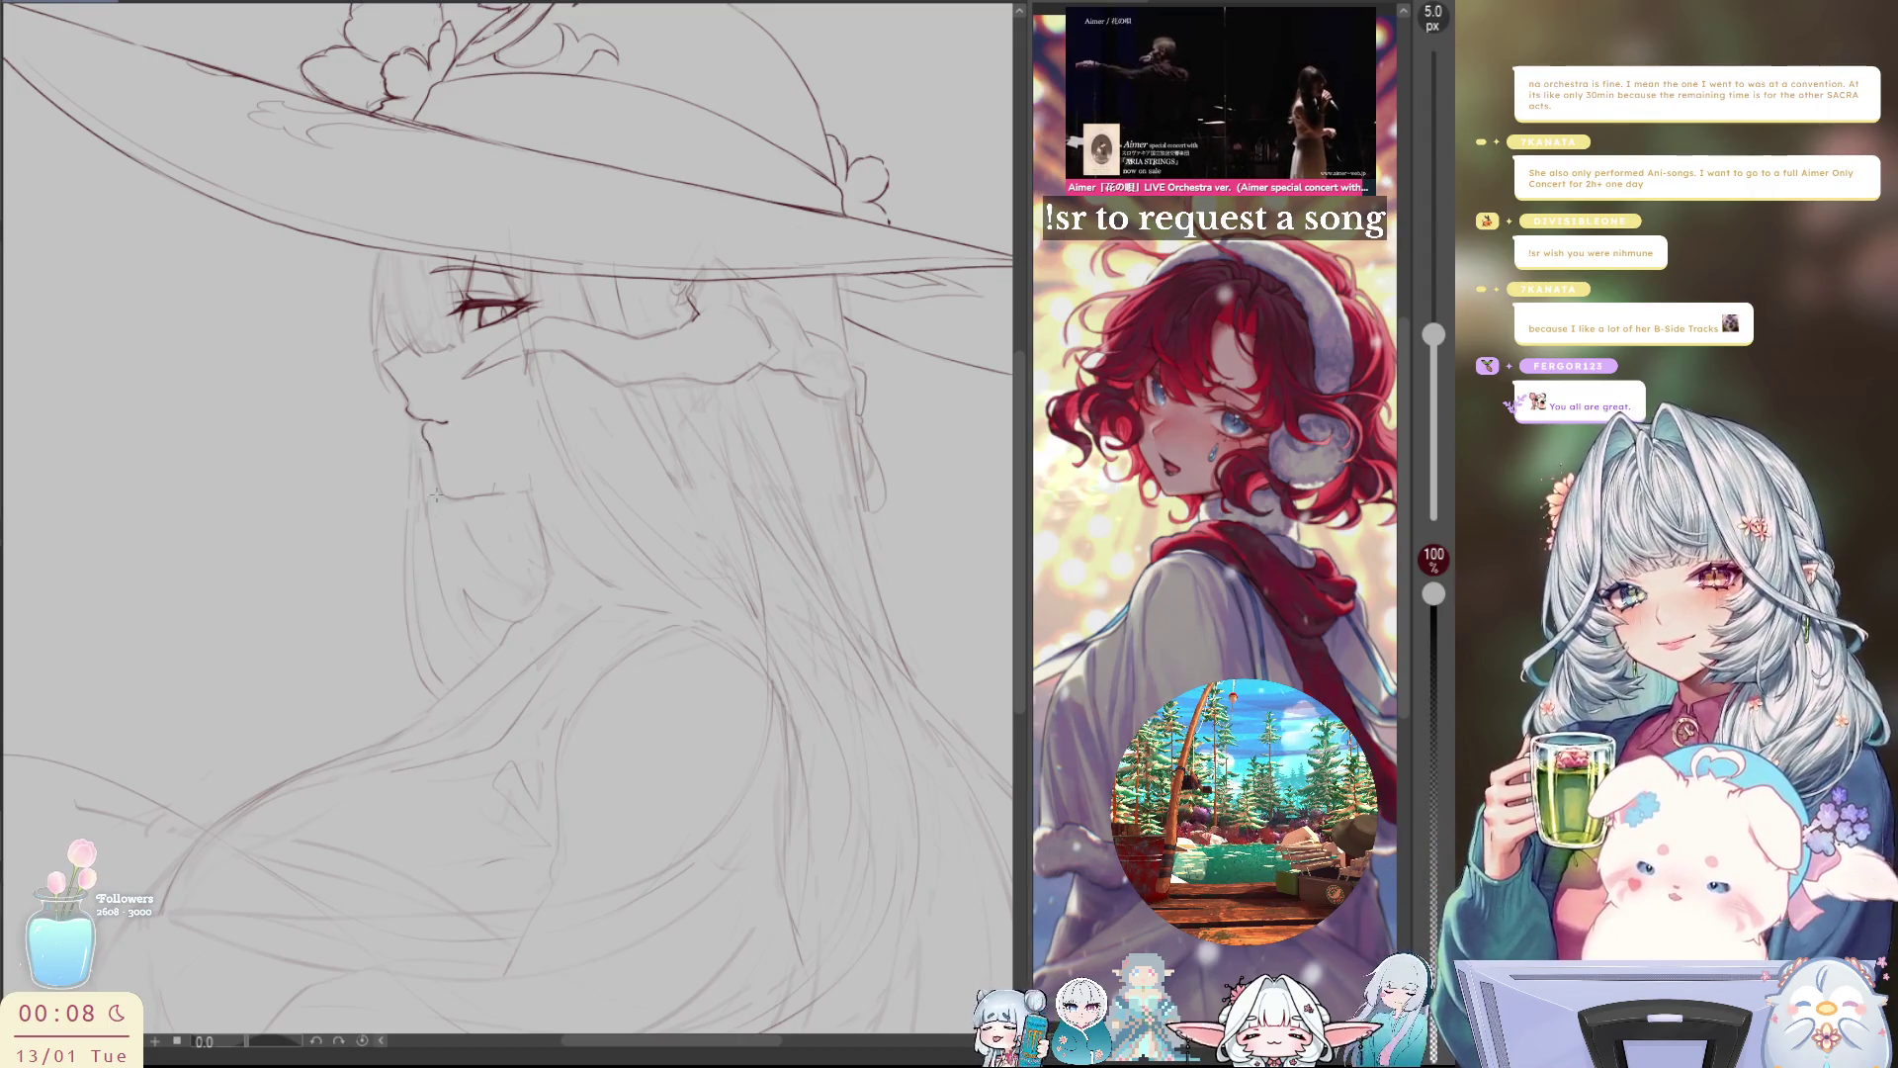
pyautogui.press('h')
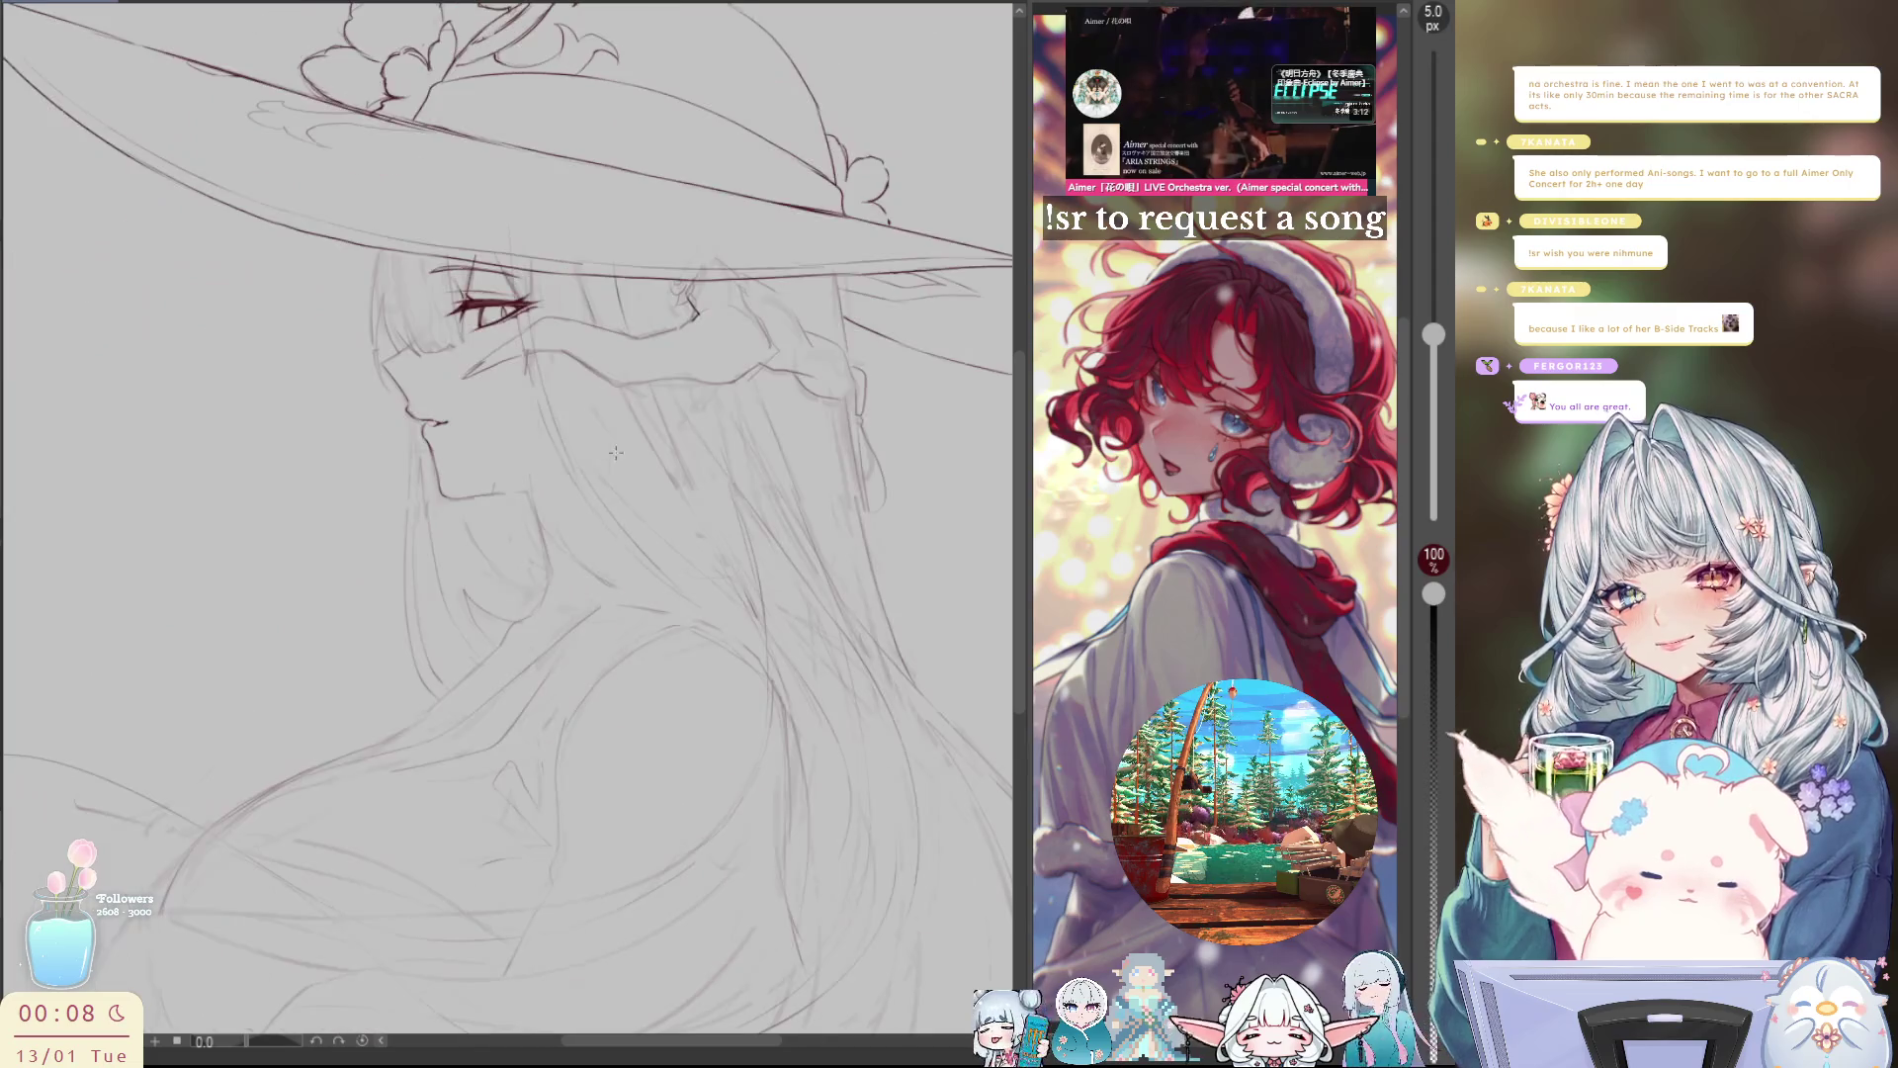
pyautogui.press('h')
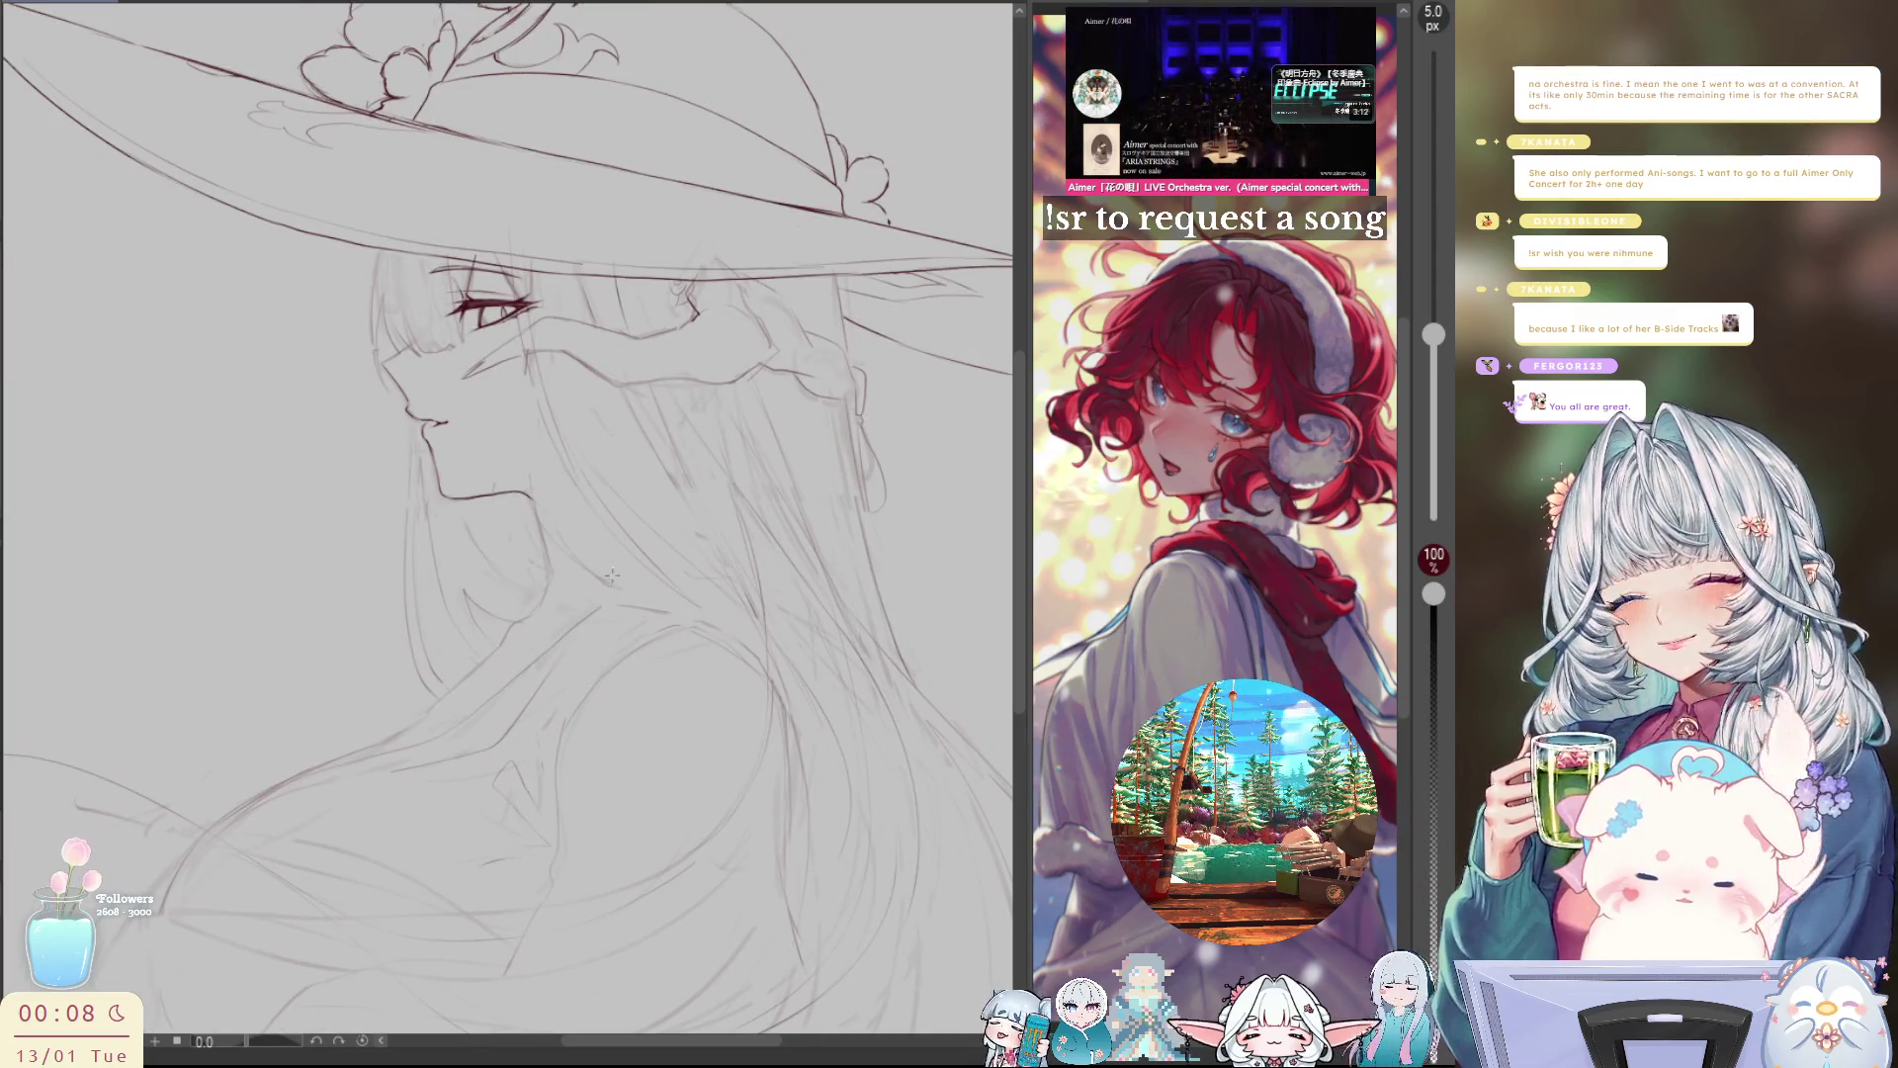
# Step: Redraw the jawline under the chin, briefly reveal the bow sketch, and add a hair strand beside the face
pyautogui.moveTo(454, 497); pyautogui.dragTo(526, 489)
pyautogui.scroll(-5, 671, 659)
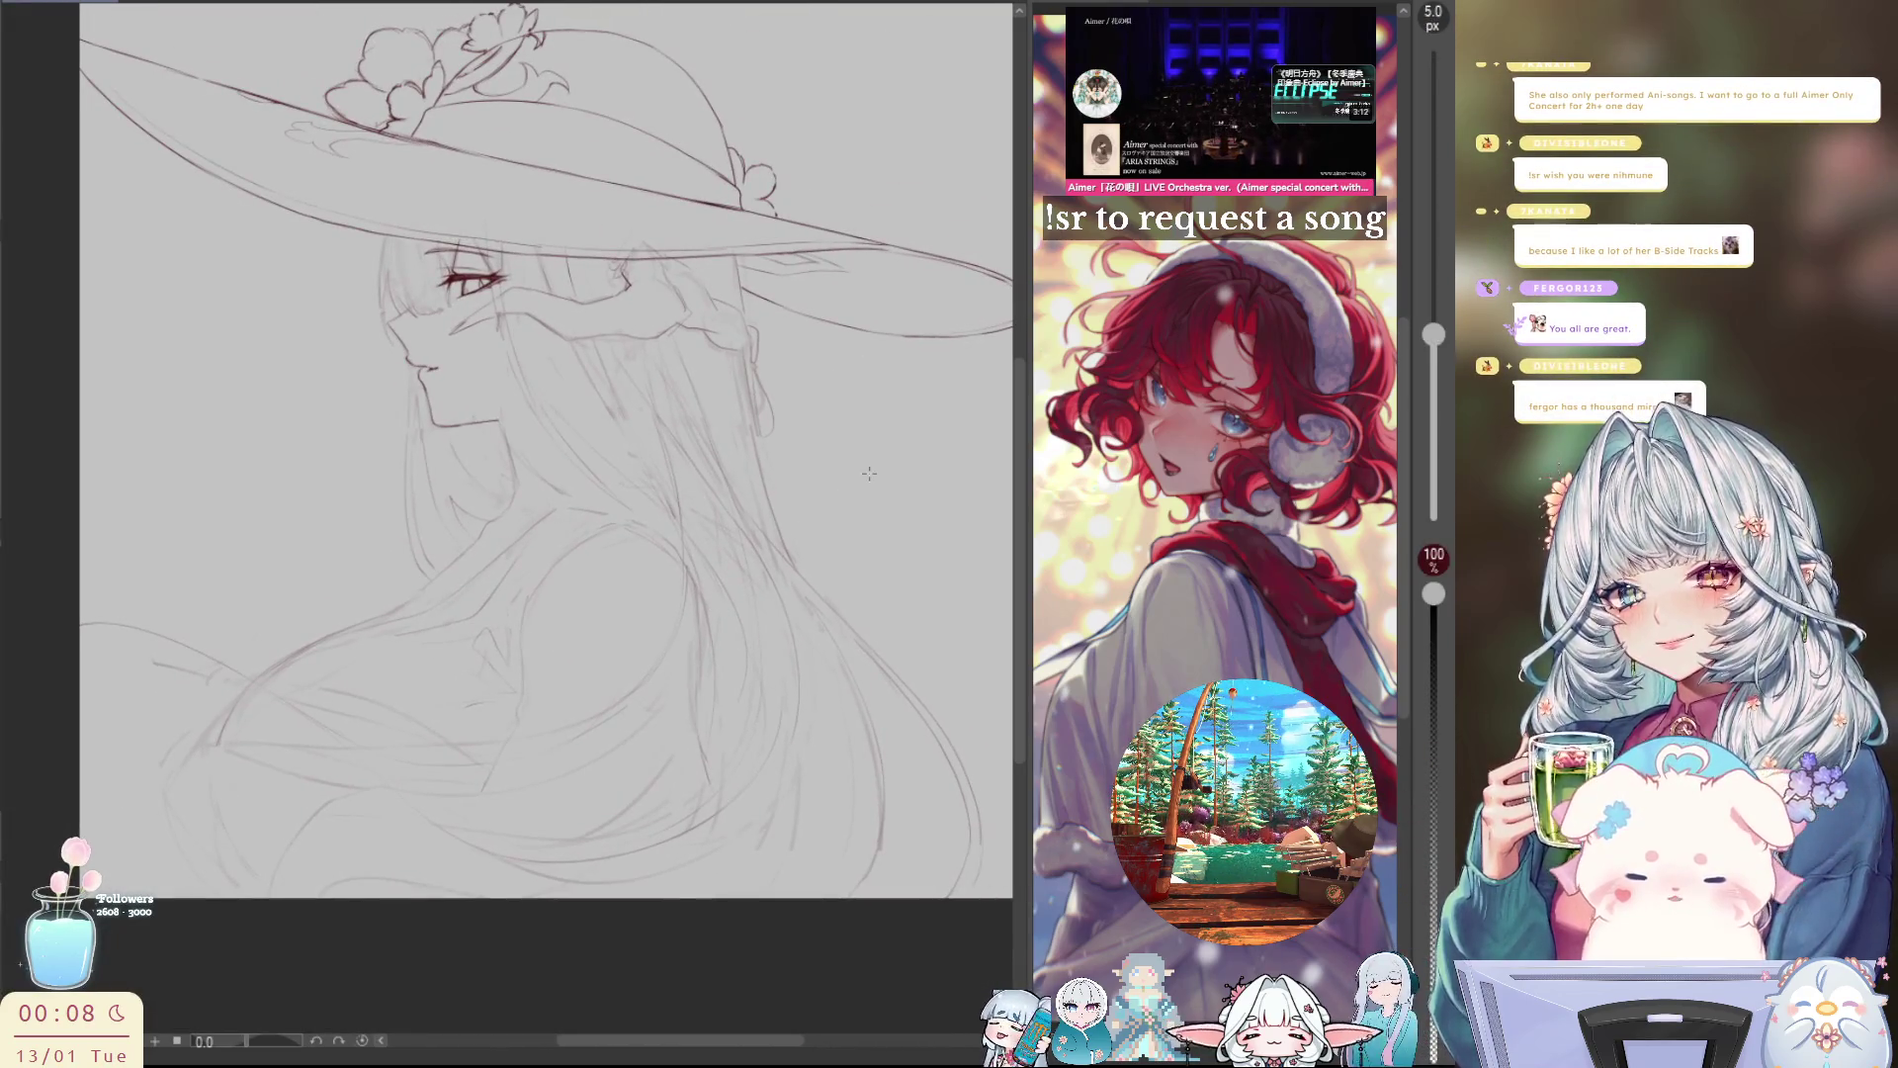
pyautogui.hotkey('ctrl', 'y')
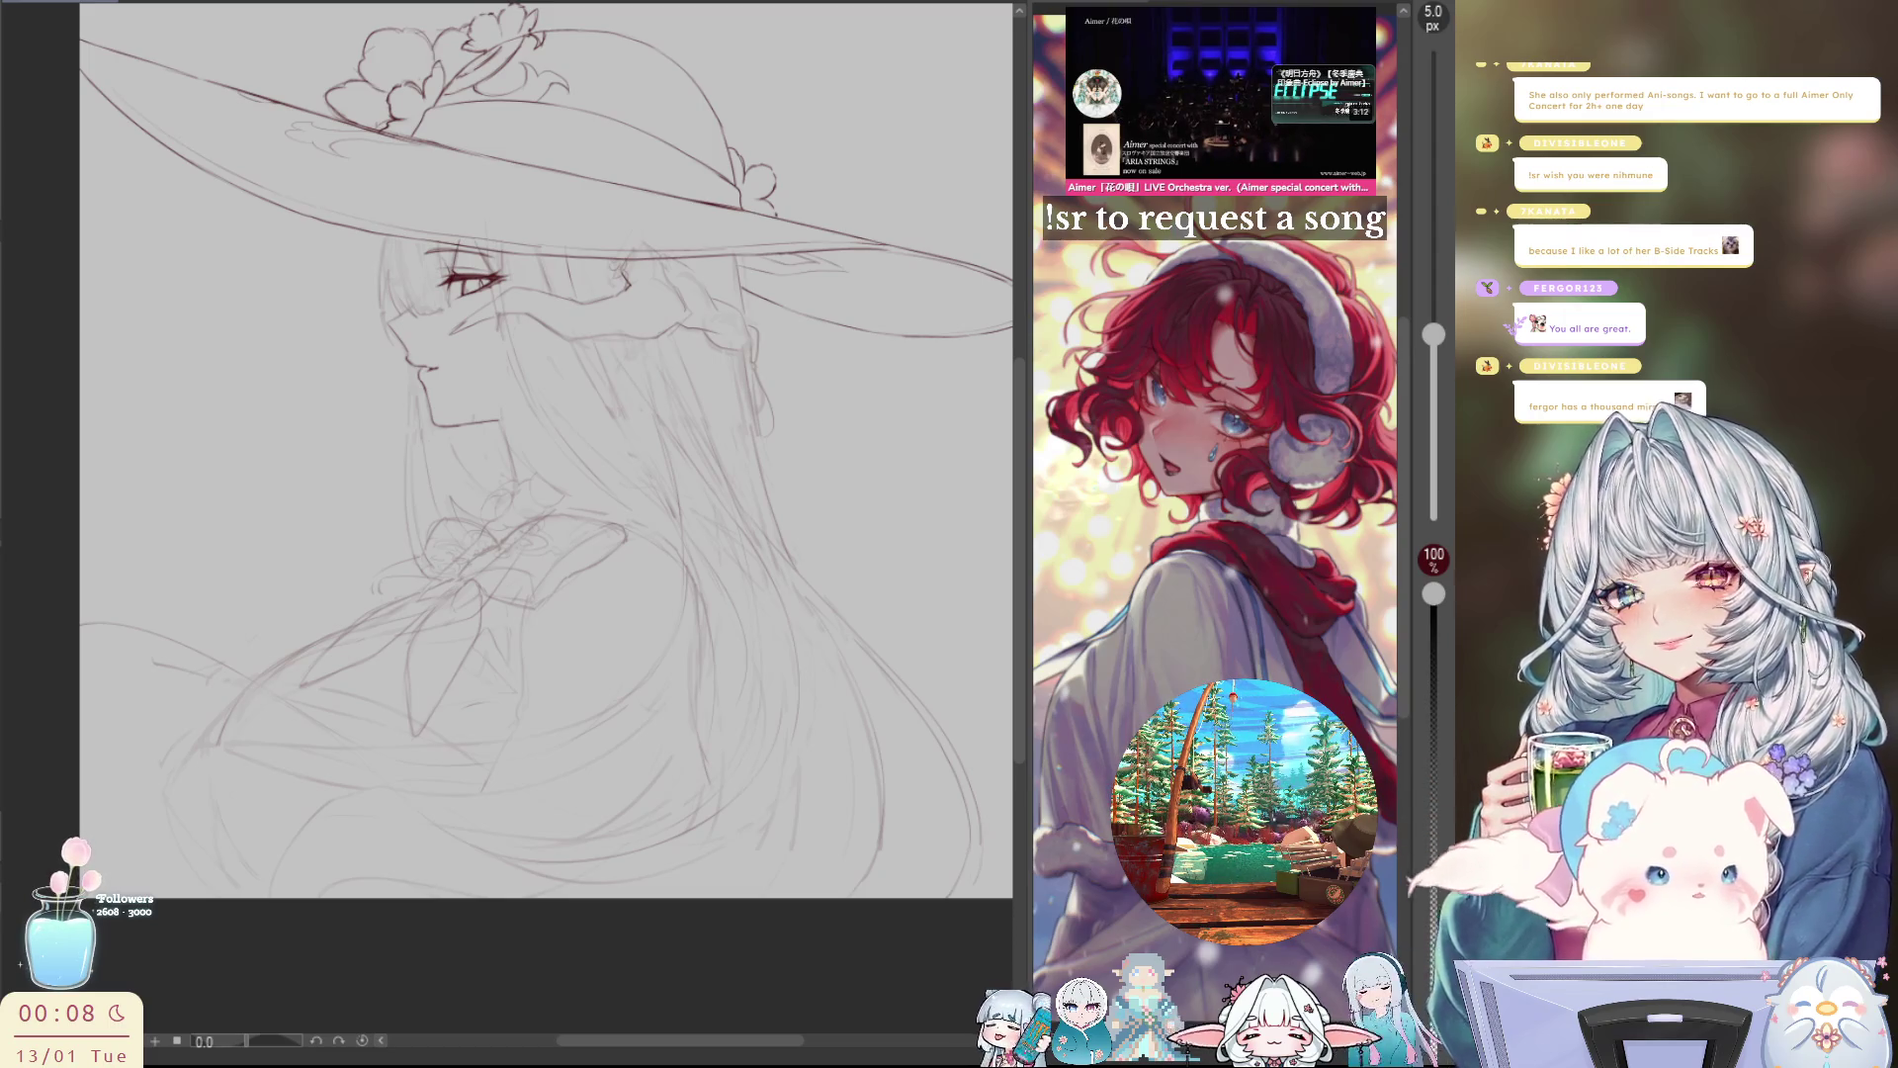
pyautogui.hotkey('ctrl', 'z')
pyautogui.press('h')
pyautogui.press('h')
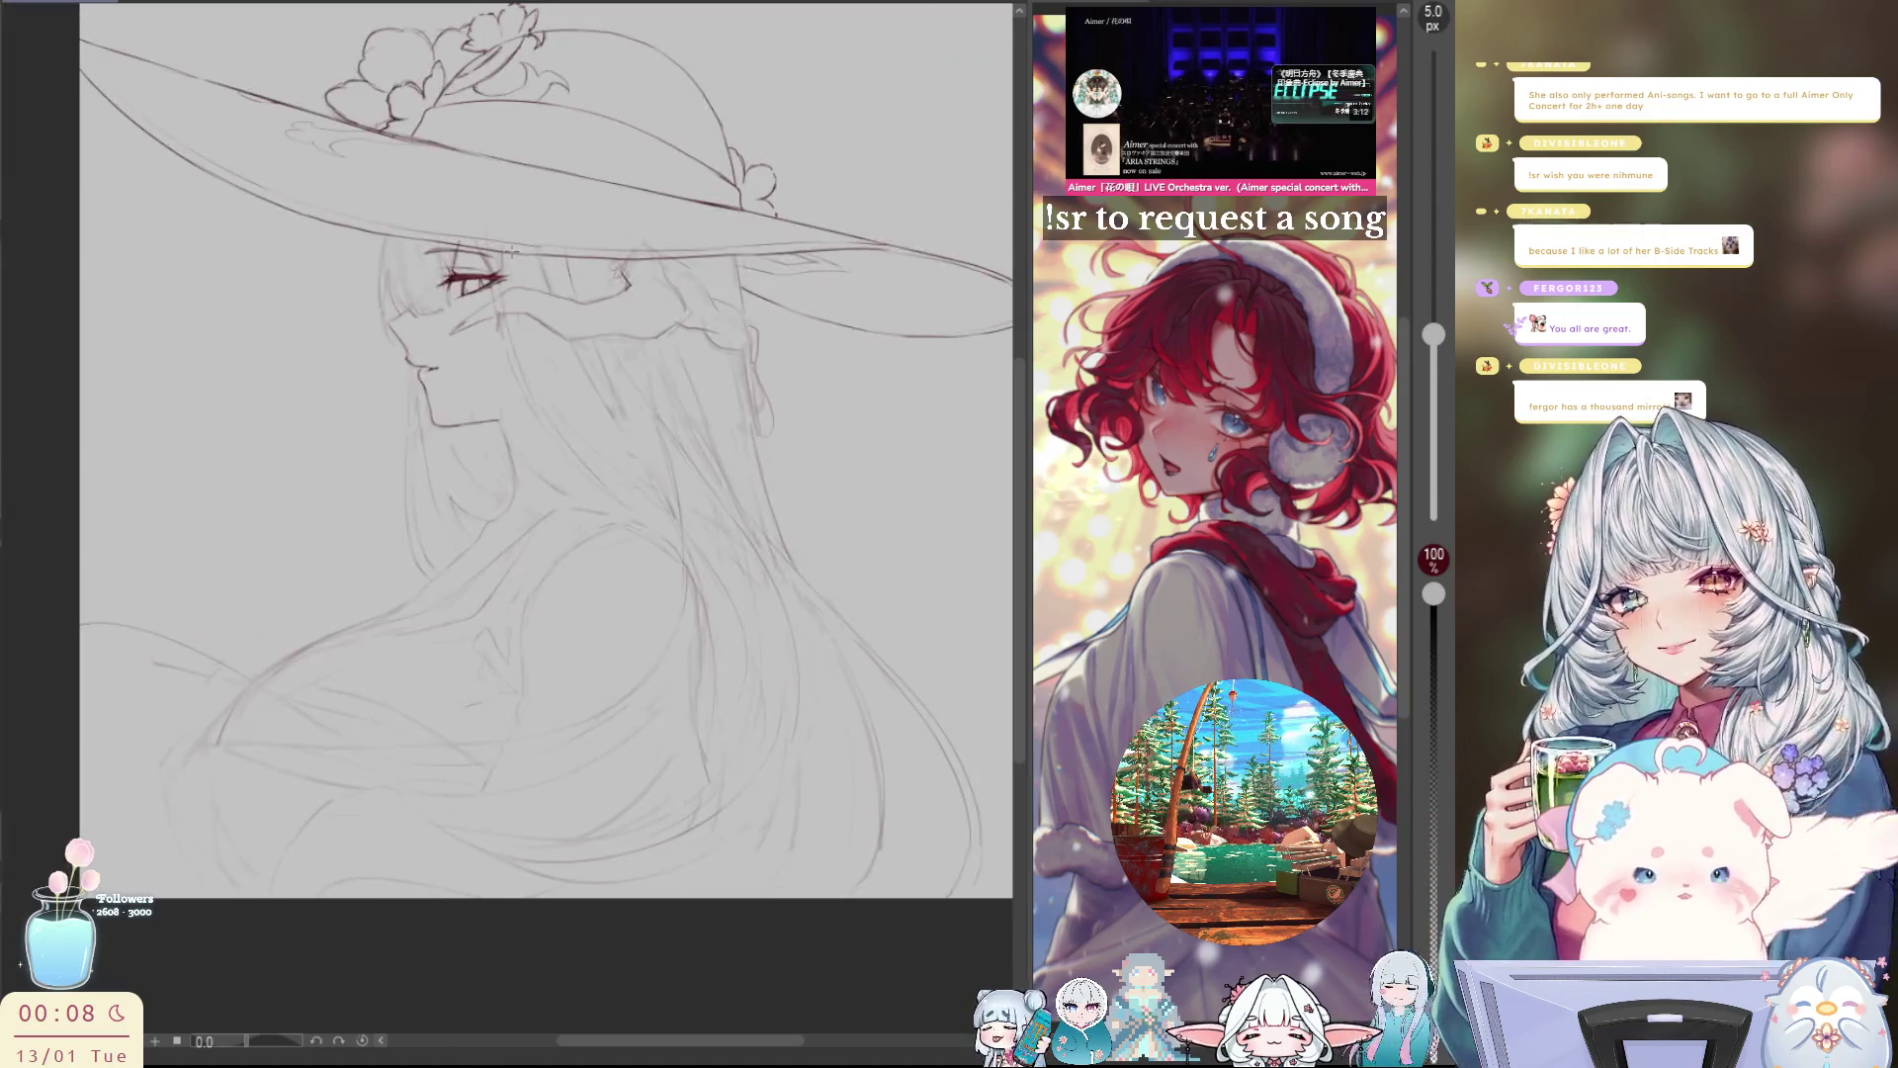
pyautogui.scroll(2, 356, 247)
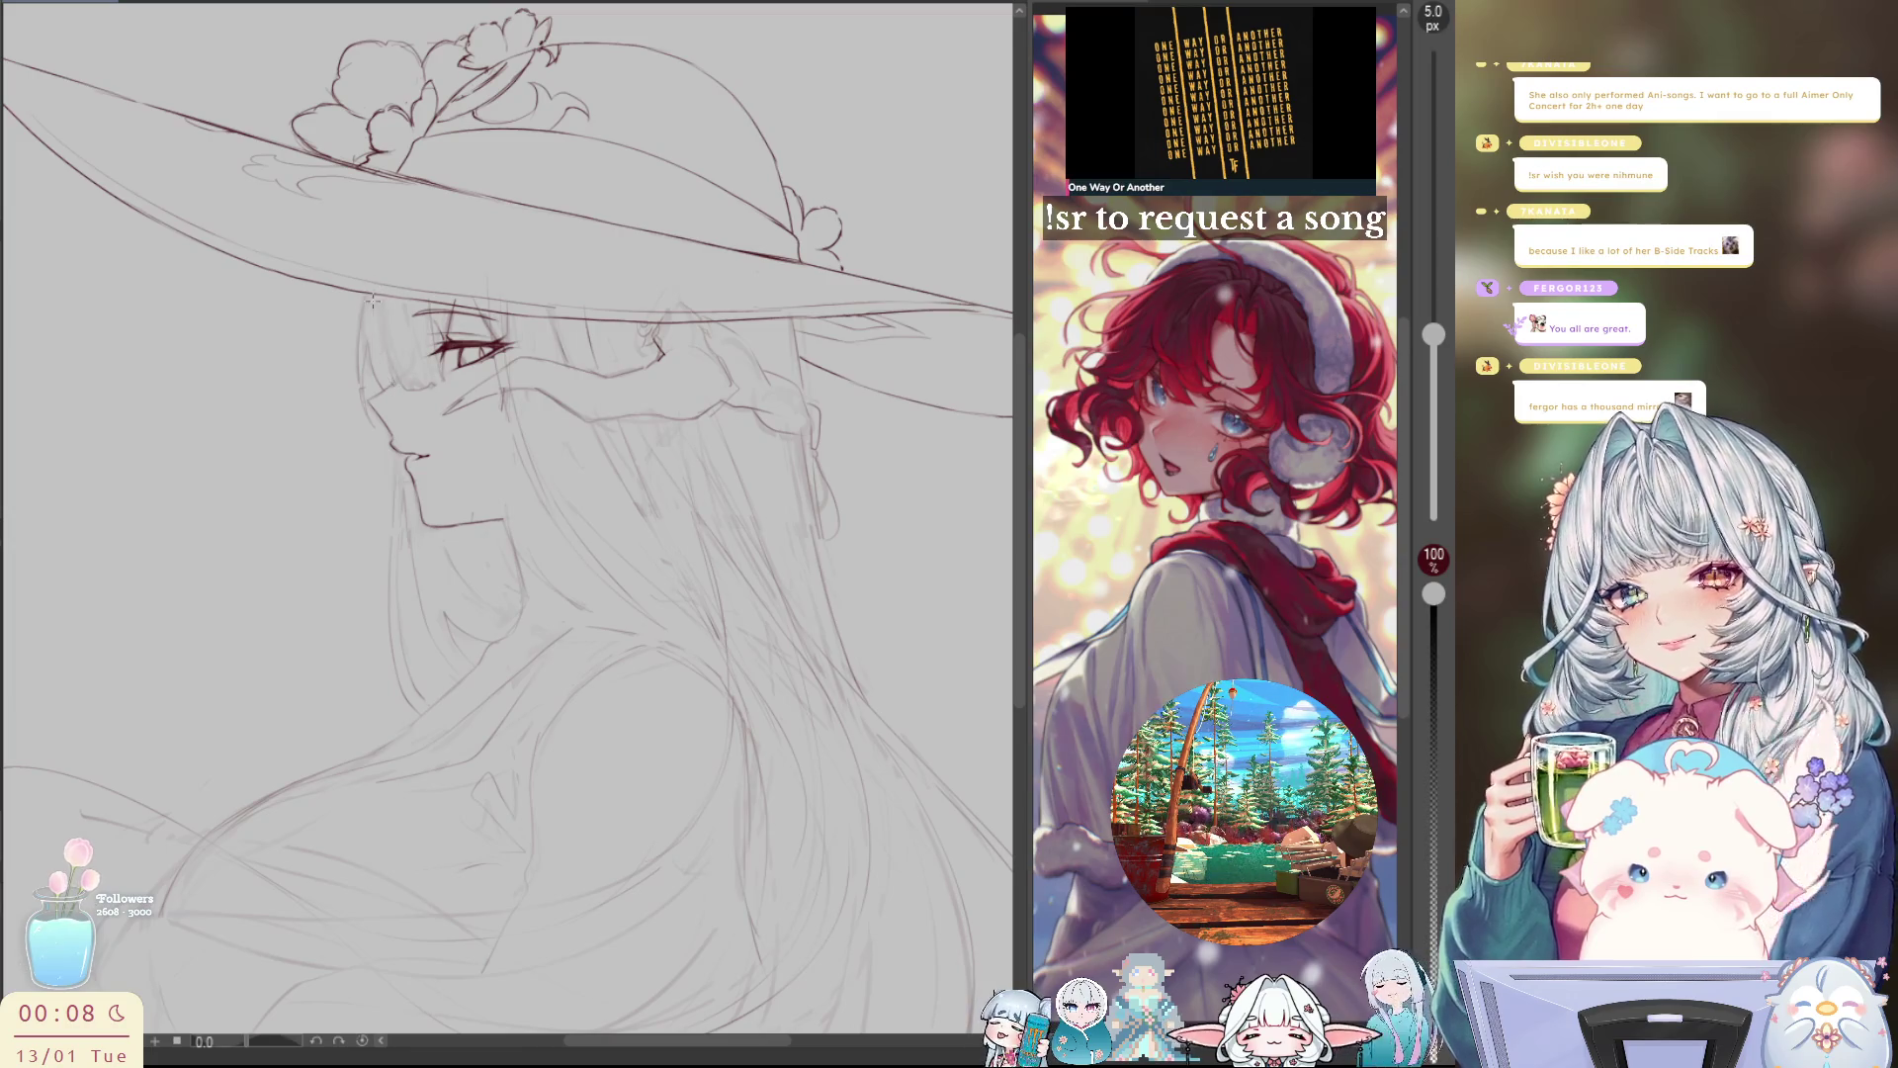
pyautogui.moveTo(377, 297); pyautogui.dragTo(396, 392)
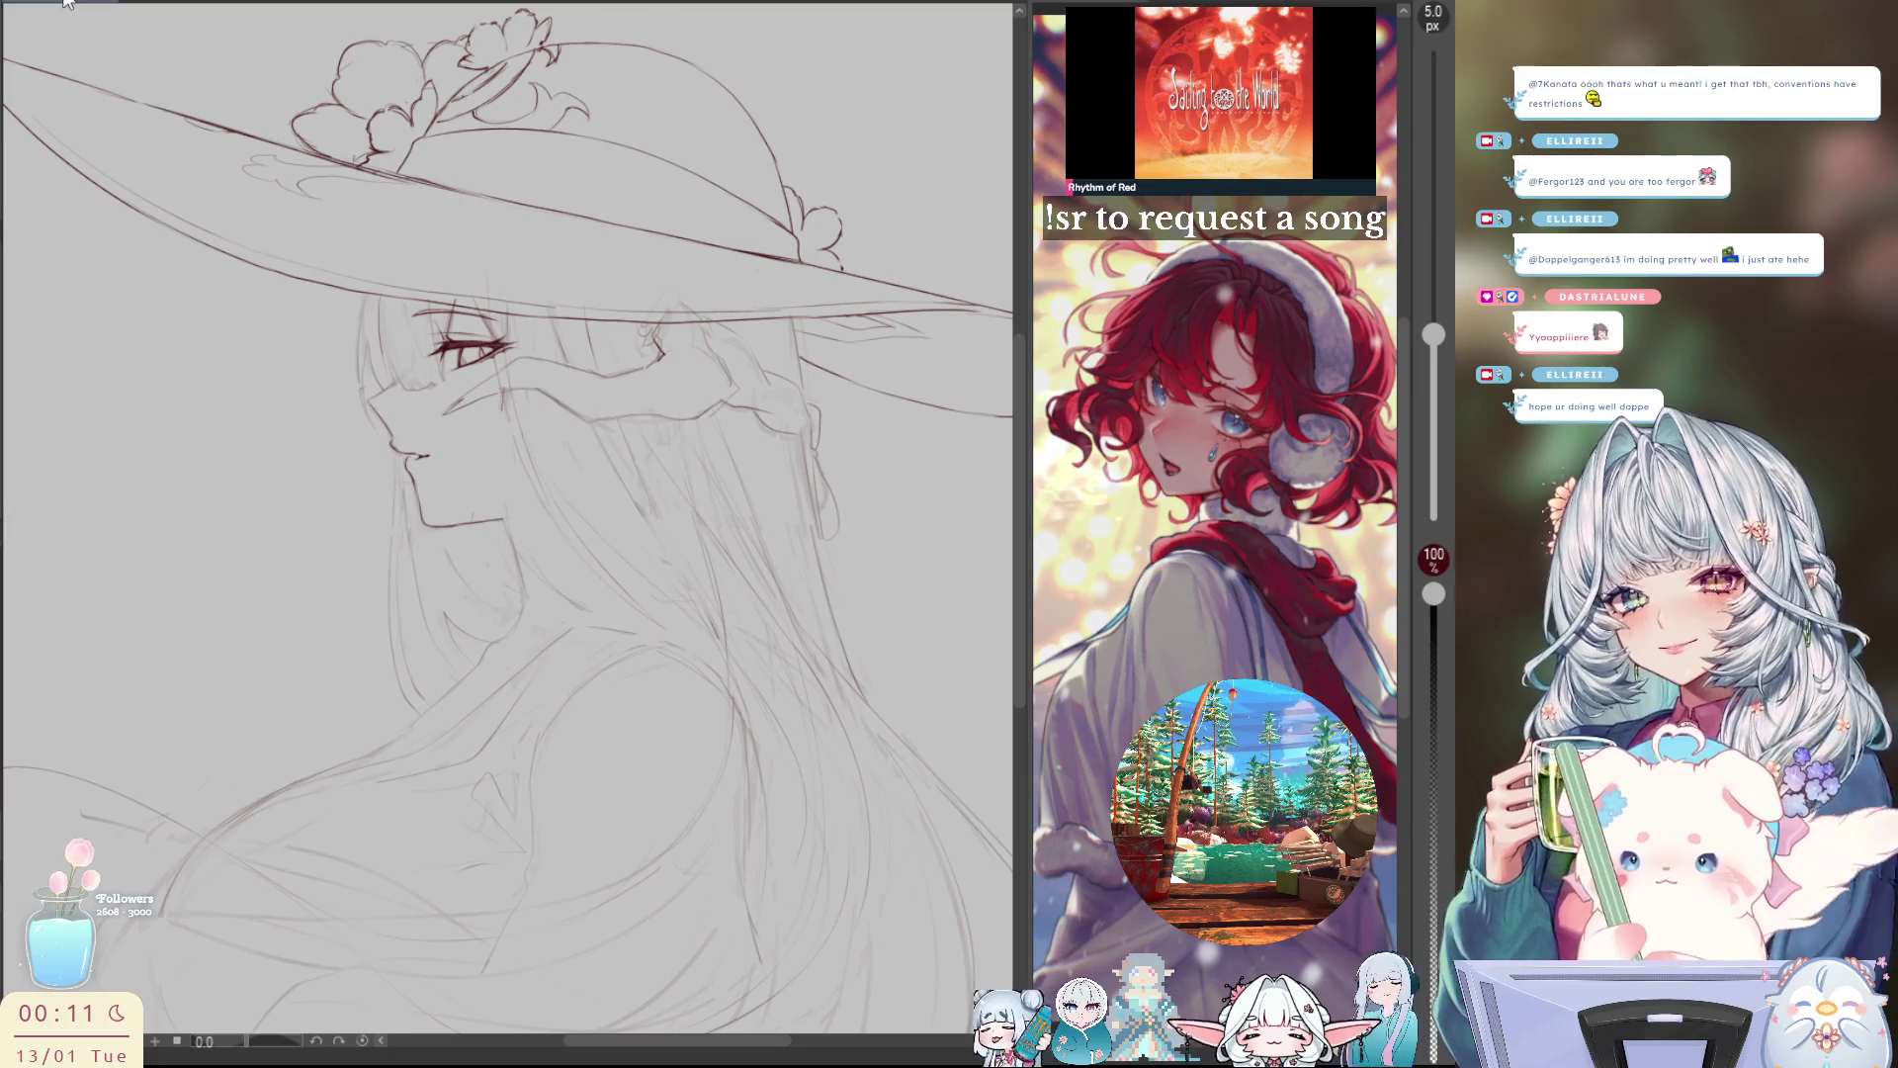
# Step: Rotate the view and redraw the long strand beside the face toward the shoulder until it sits right
pyautogui.moveTo(467, 399); pyautogui.dragTo(494, 539)
pyautogui.hotkey('ctrl', 'z')
pyautogui.moveTo(500, 413); pyautogui.dragTo(584, 604)
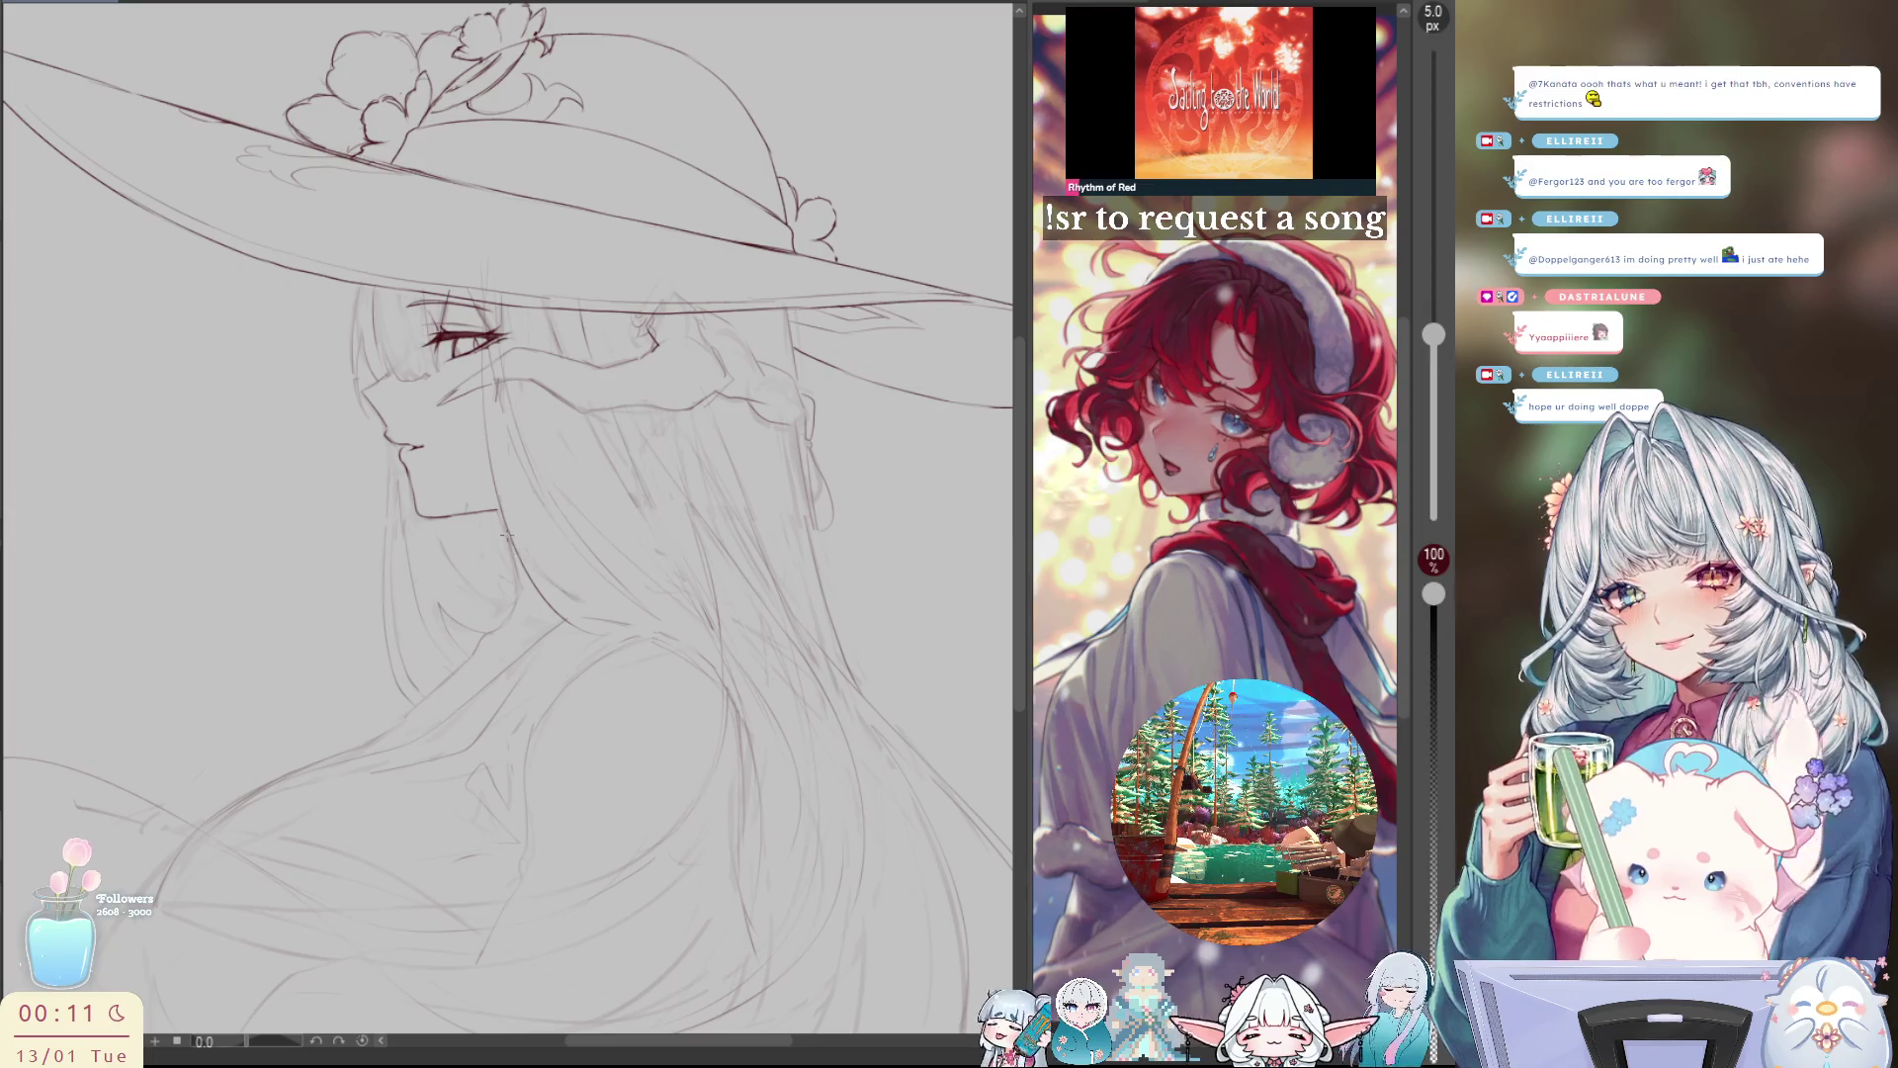
pyautogui.hotkey('ctrl', 'z')
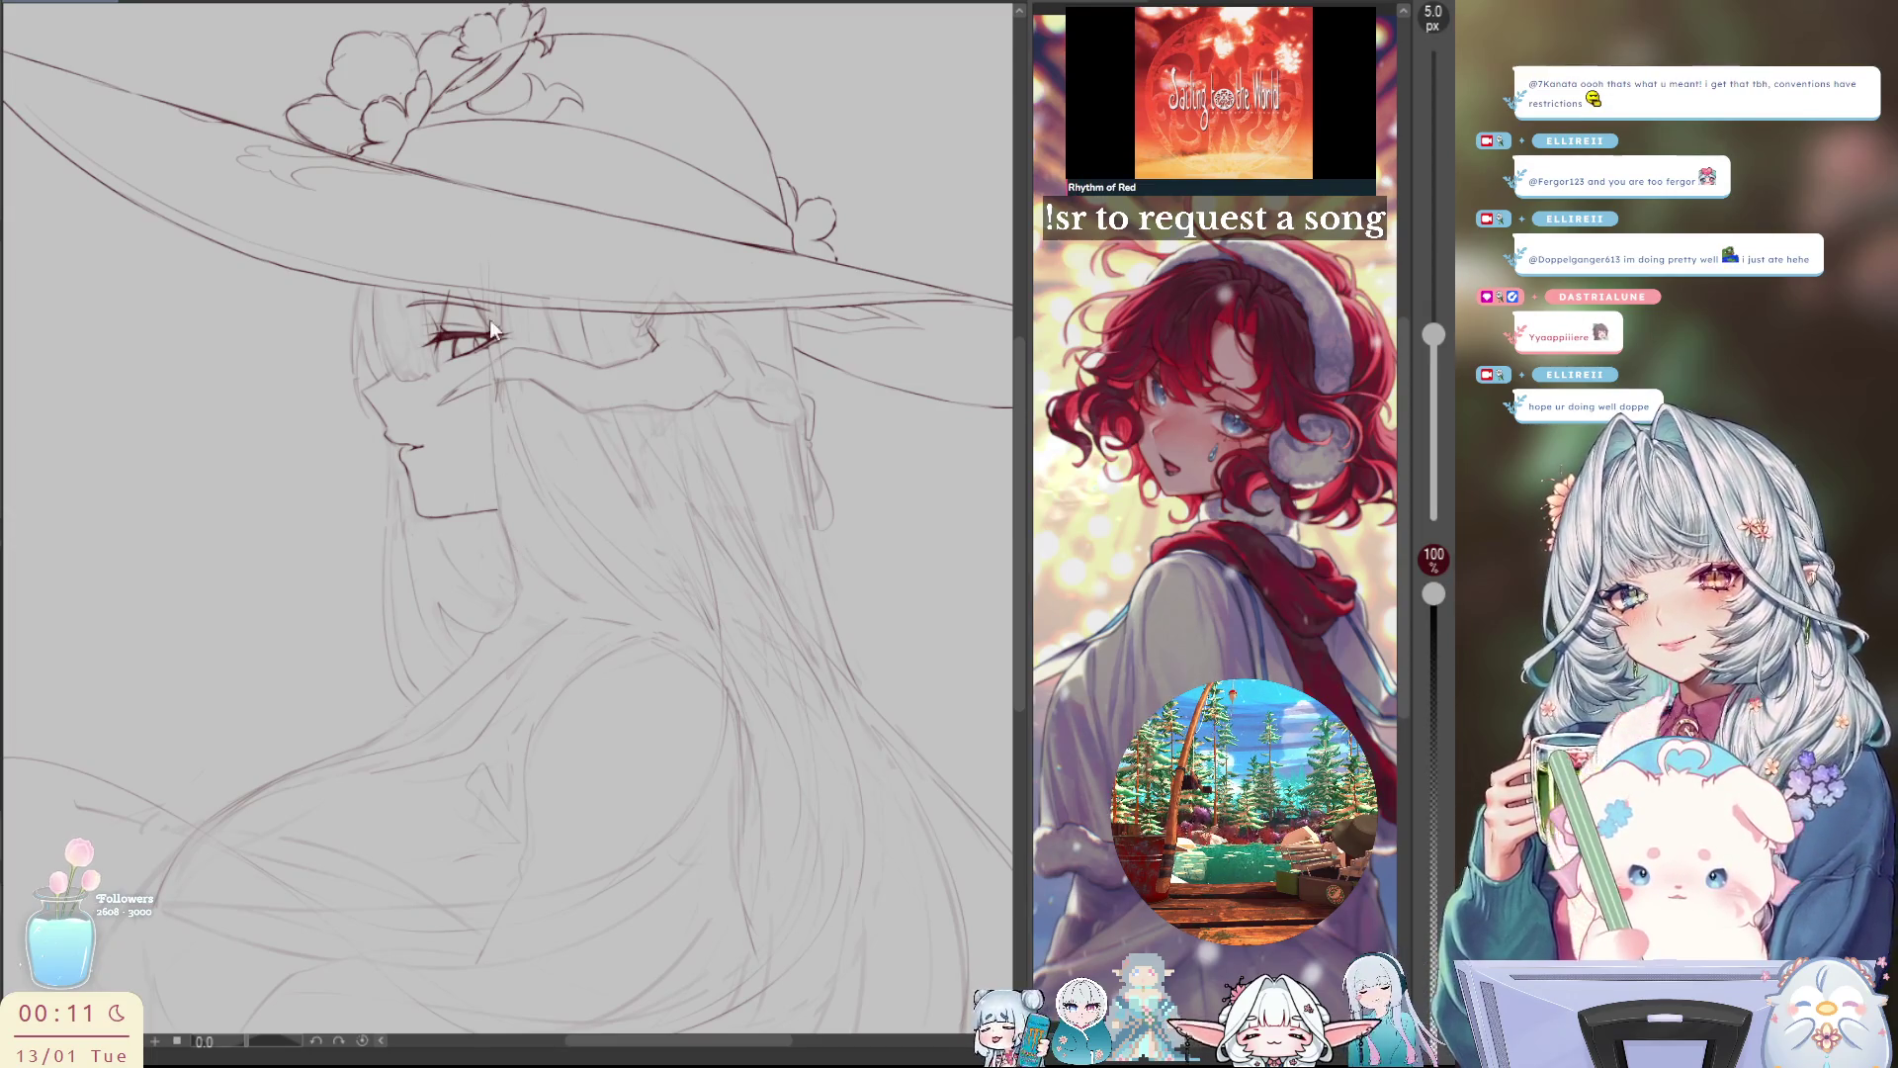
pyautogui.moveTo(499, 400); pyautogui.dragTo(532, 585)
pyautogui.hotkey('ctrl', 'z')
pyautogui.moveTo(491, 362)
pyautogui.mouseDown()
pyautogui.moveTo(498, 521)
pyautogui.moveTo(564, 600)
pyautogui.mouseUp()
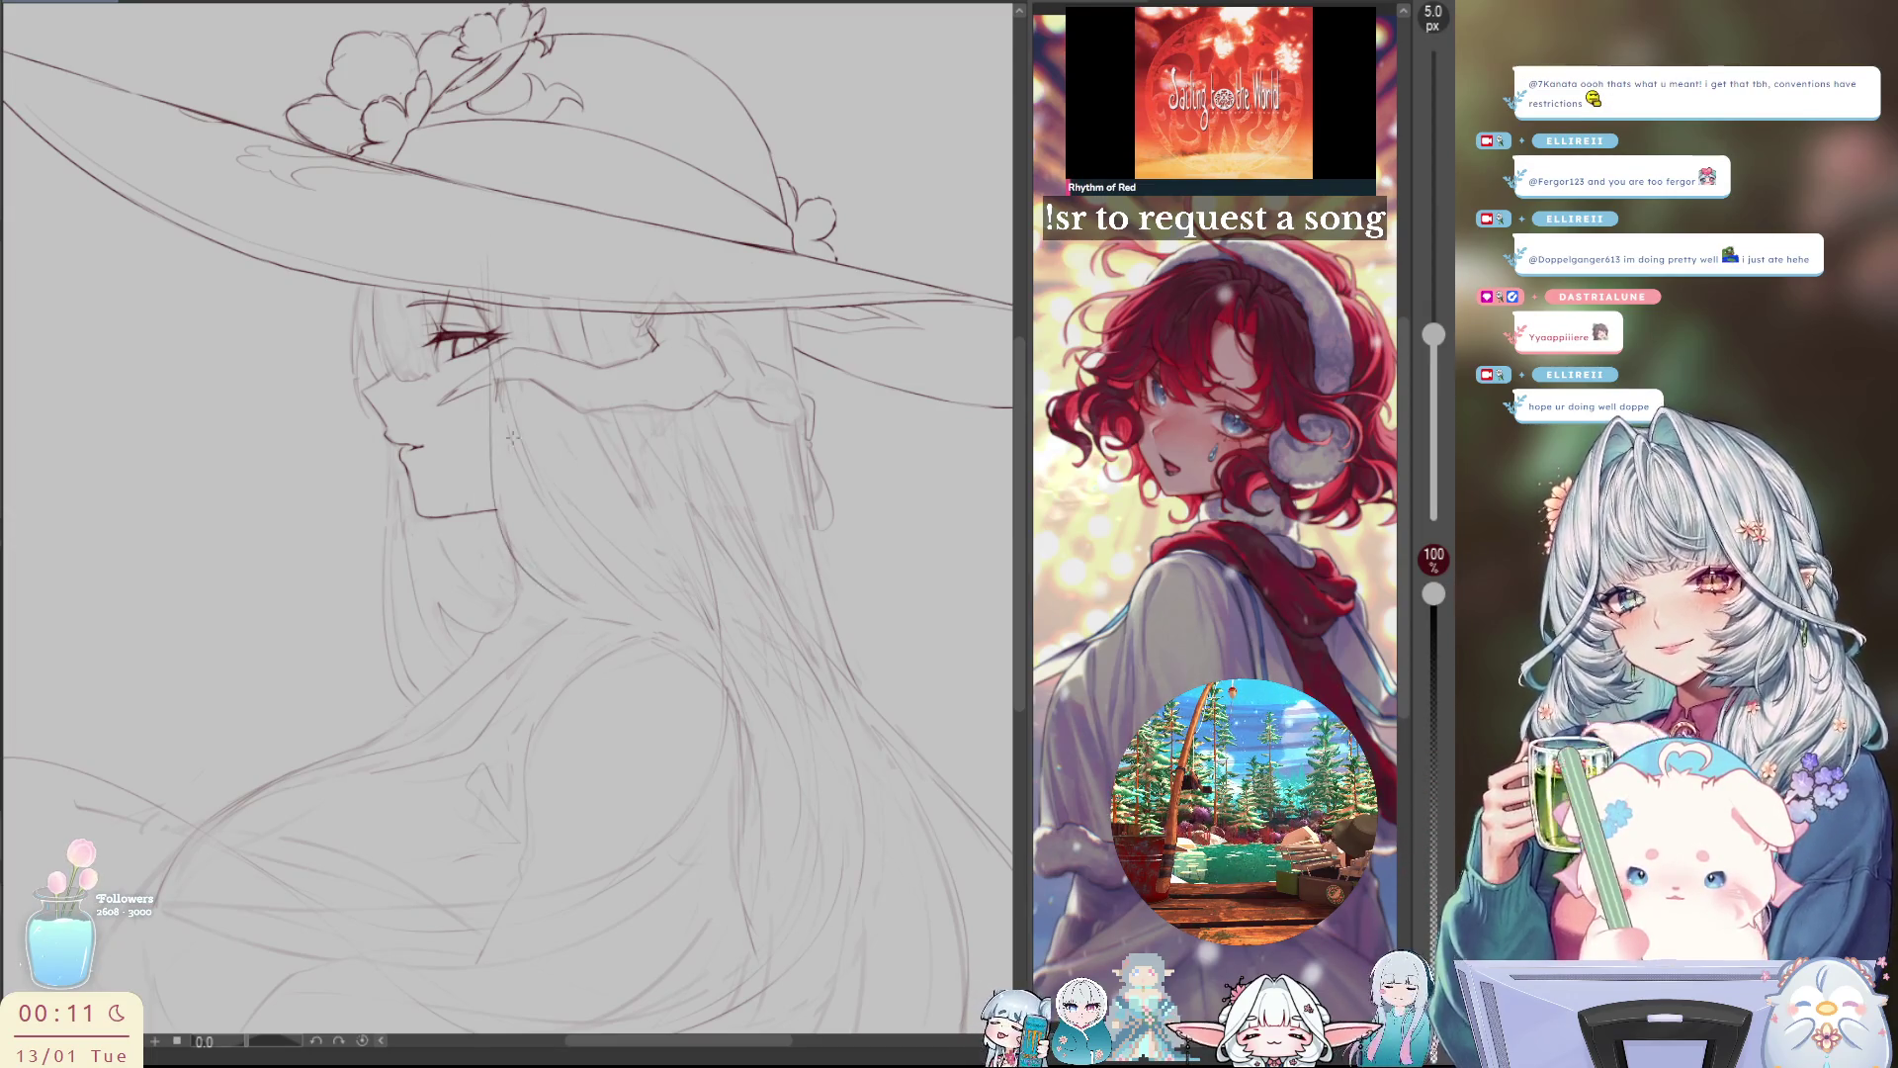
pyautogui.hotkey('ctrl', 'z')
pyautogui.moveTo(491, 368); pyautogui.dragTo(561, 596)
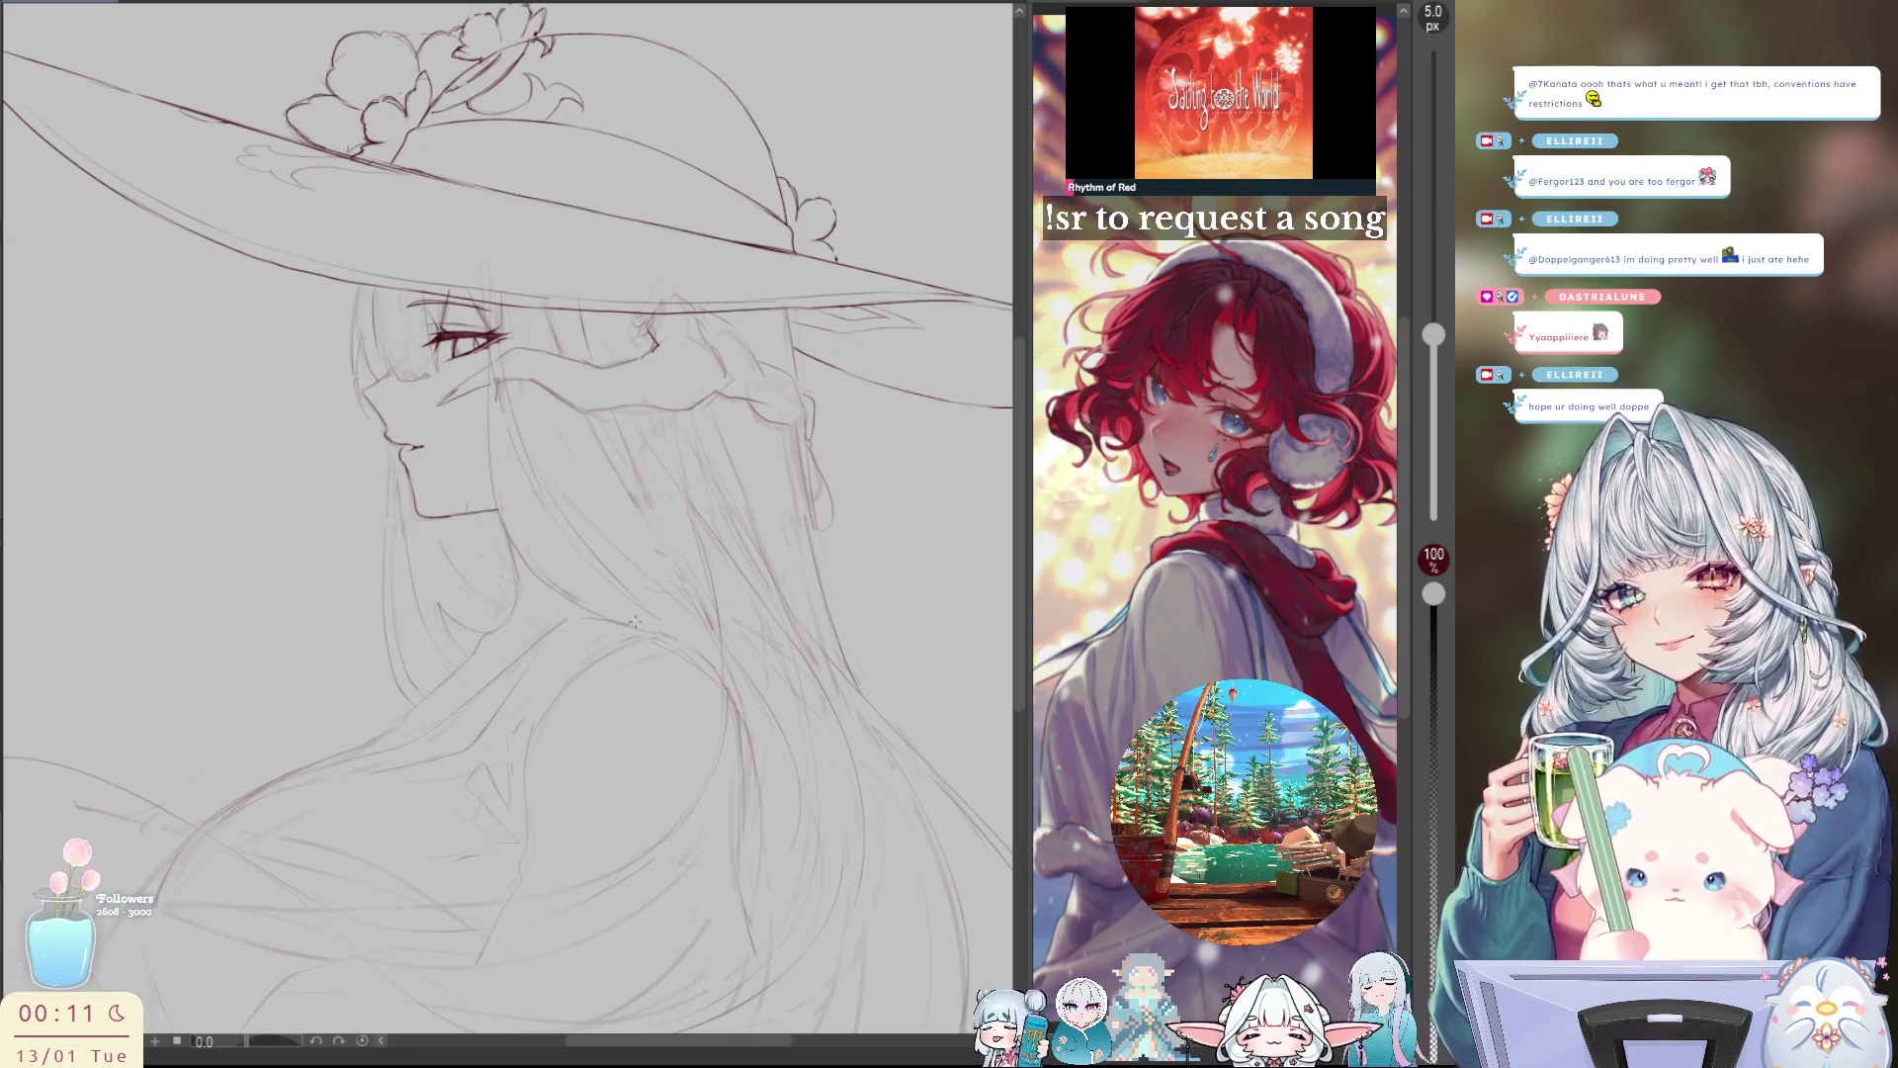
# Step: Add a short hair stroke beside the cheek, try a lower curved line, and pan the view
pyautogui.moveTo(497, 441); pyautogui.dragTo(511, 520)
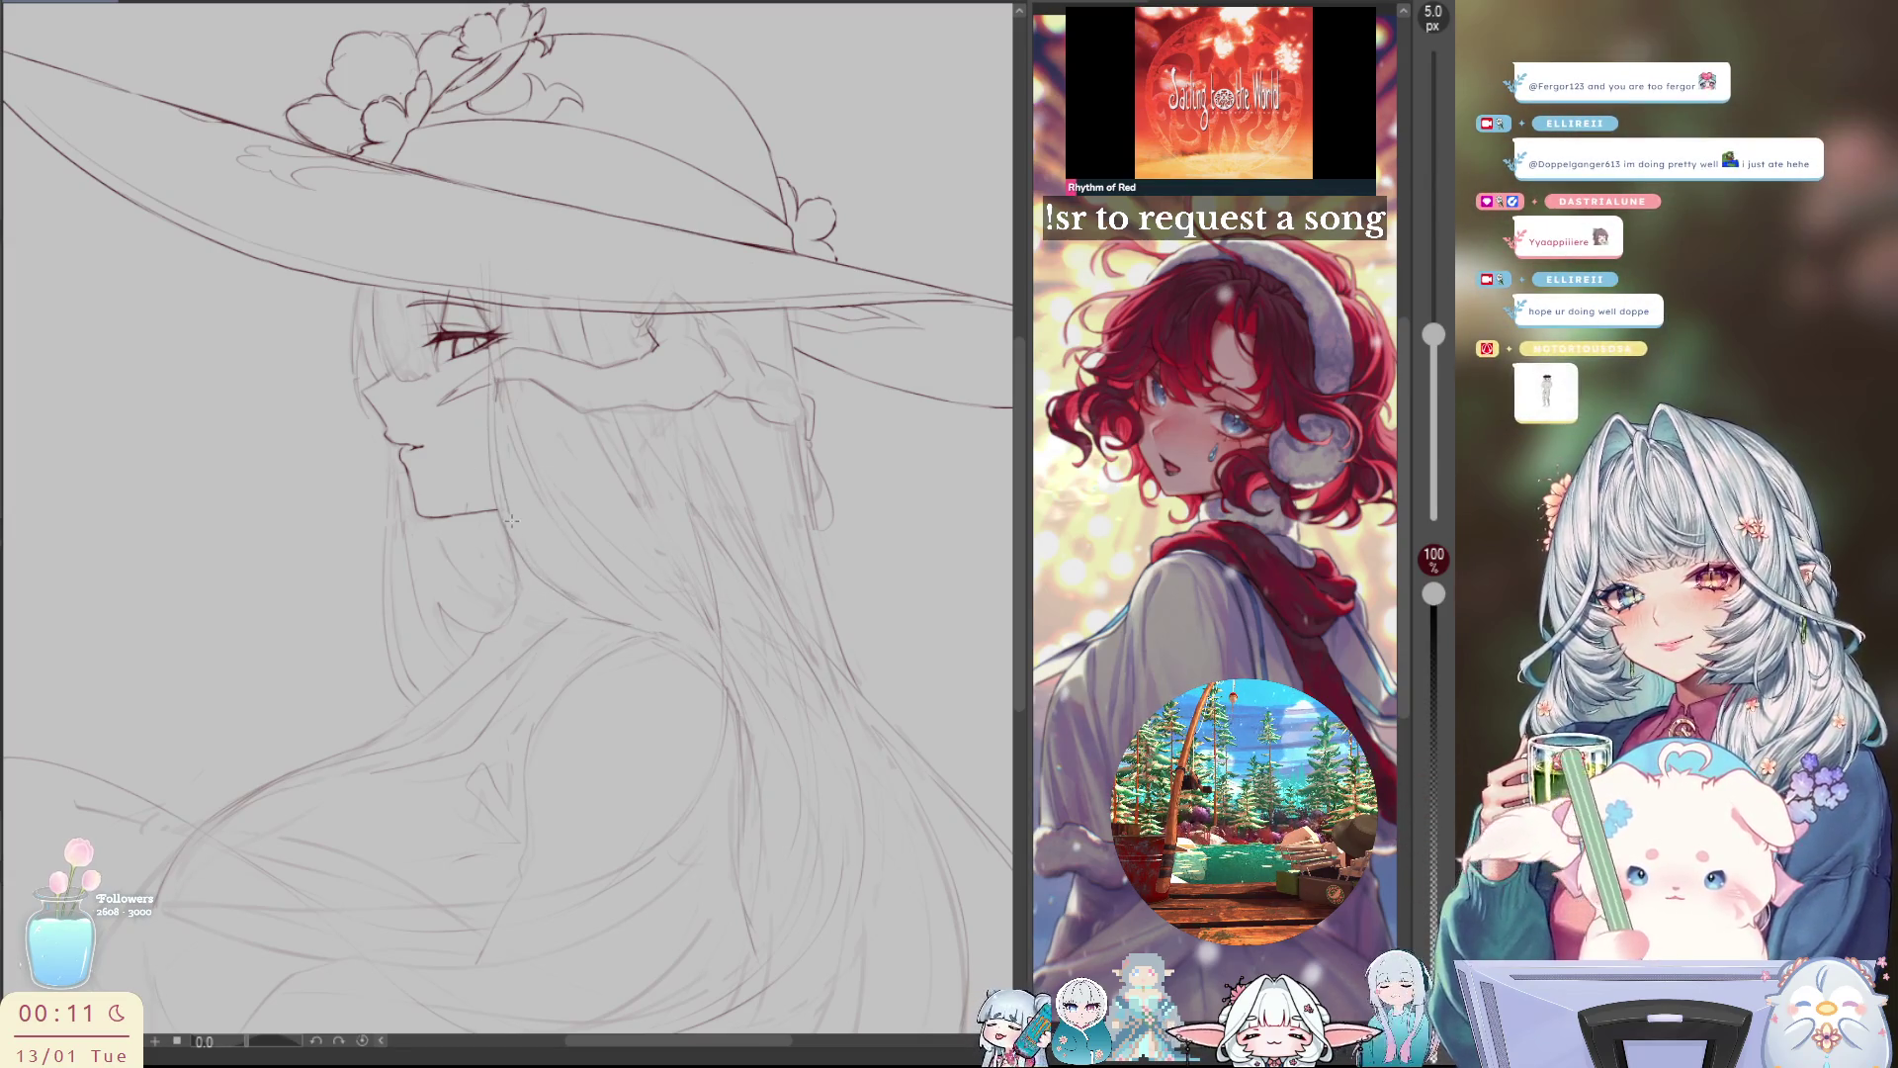
pyautogui.hotkey('ctrl', 'z')
pyautogui.hotkey('ctrl', 'z')
pyautogui.moveTo(494, 412); pyautogui.dragTo(514, 537)
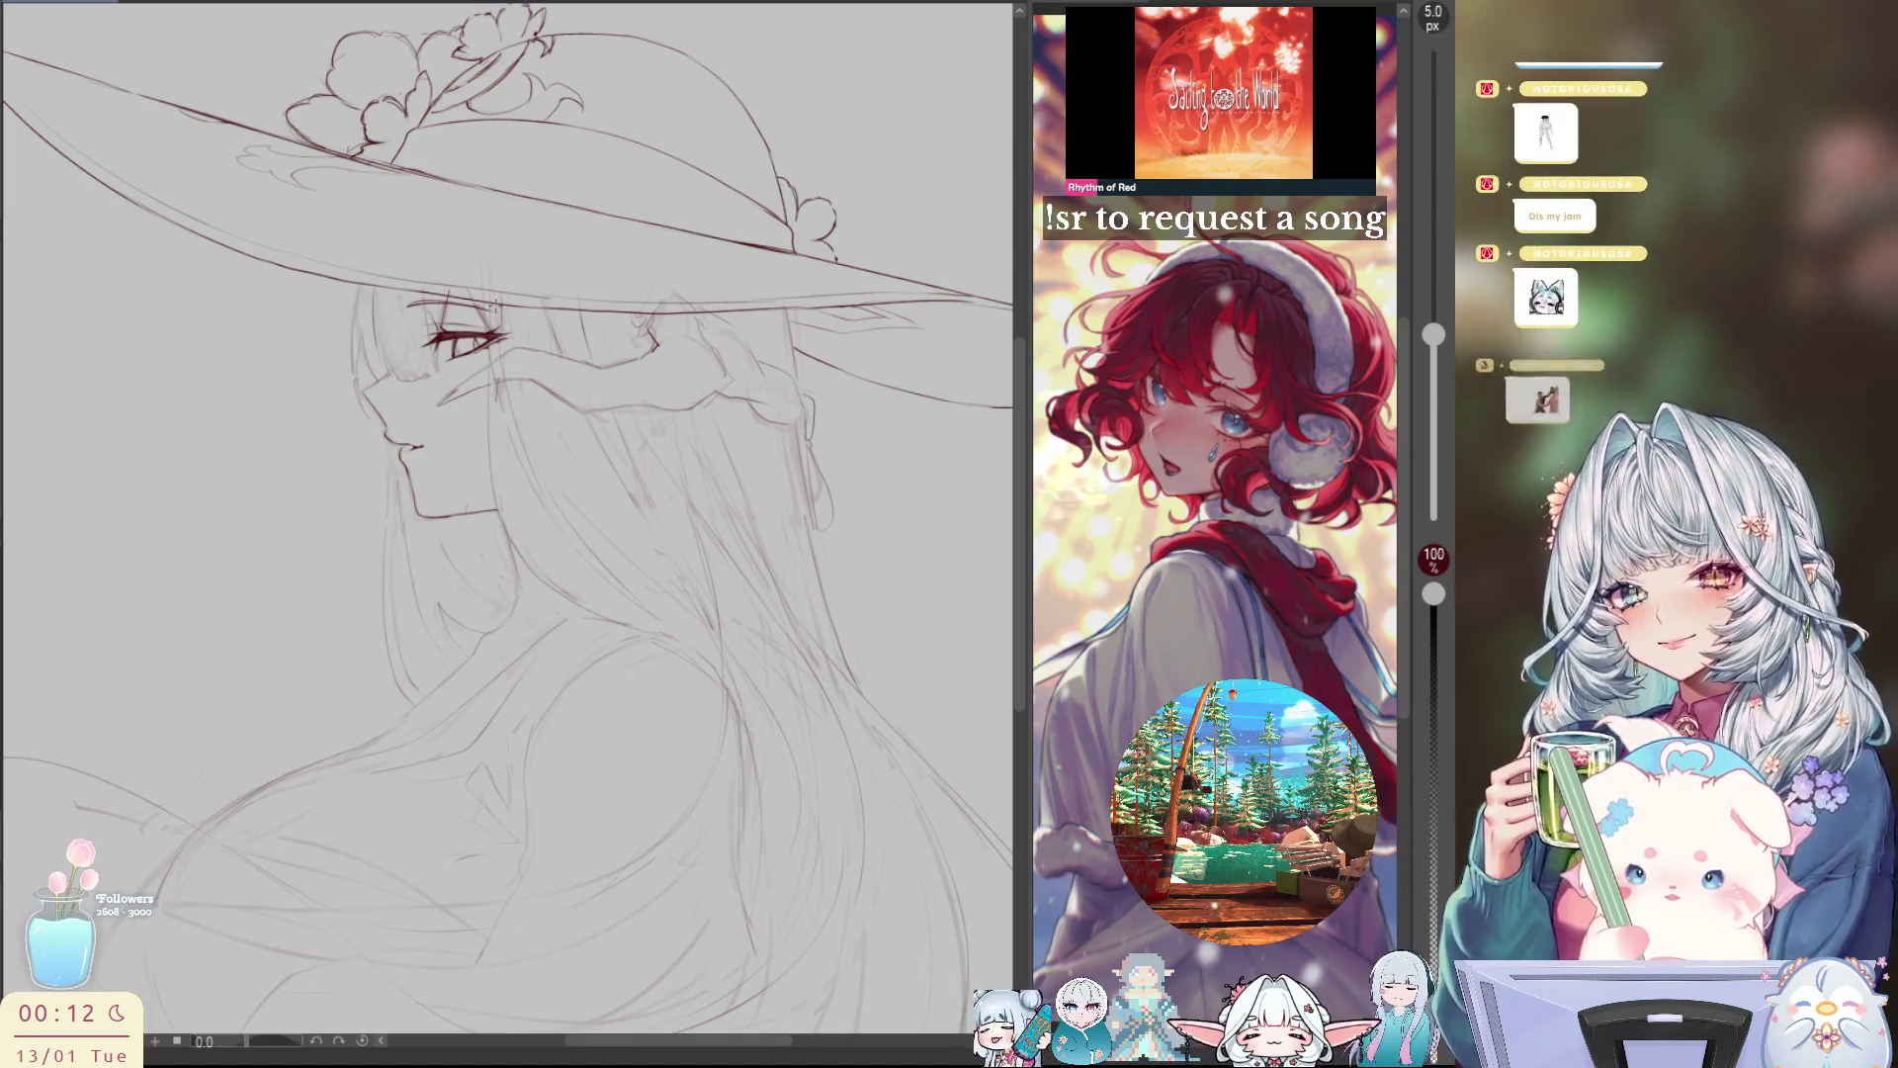
pyautogui.hotkey('ctrl', 'z')
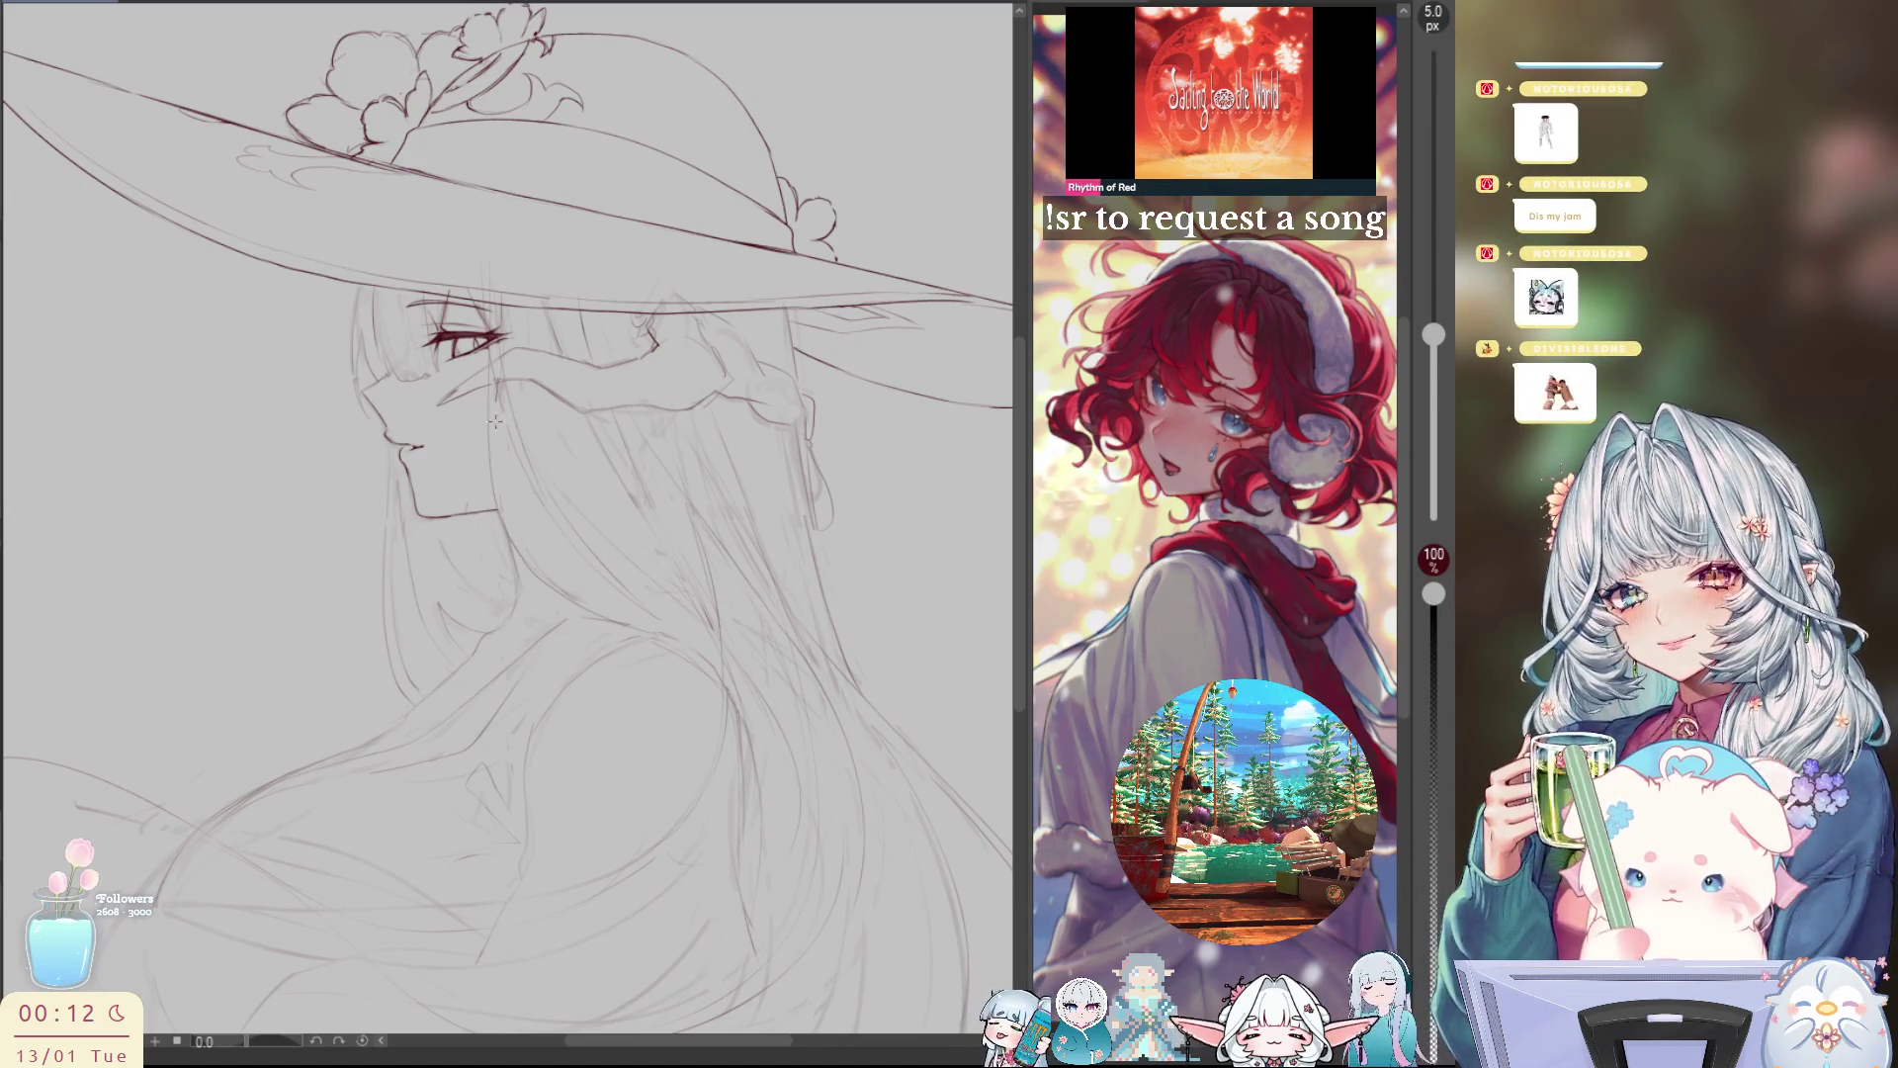
pyautogui.moveTo(485, 510); pyautogui.dragTo(555, 701)
pyautogui.hotkey('ctrl', 'z')
pyautogui.moveTo(386, 319); pyautogui.dragTo(415, 413)
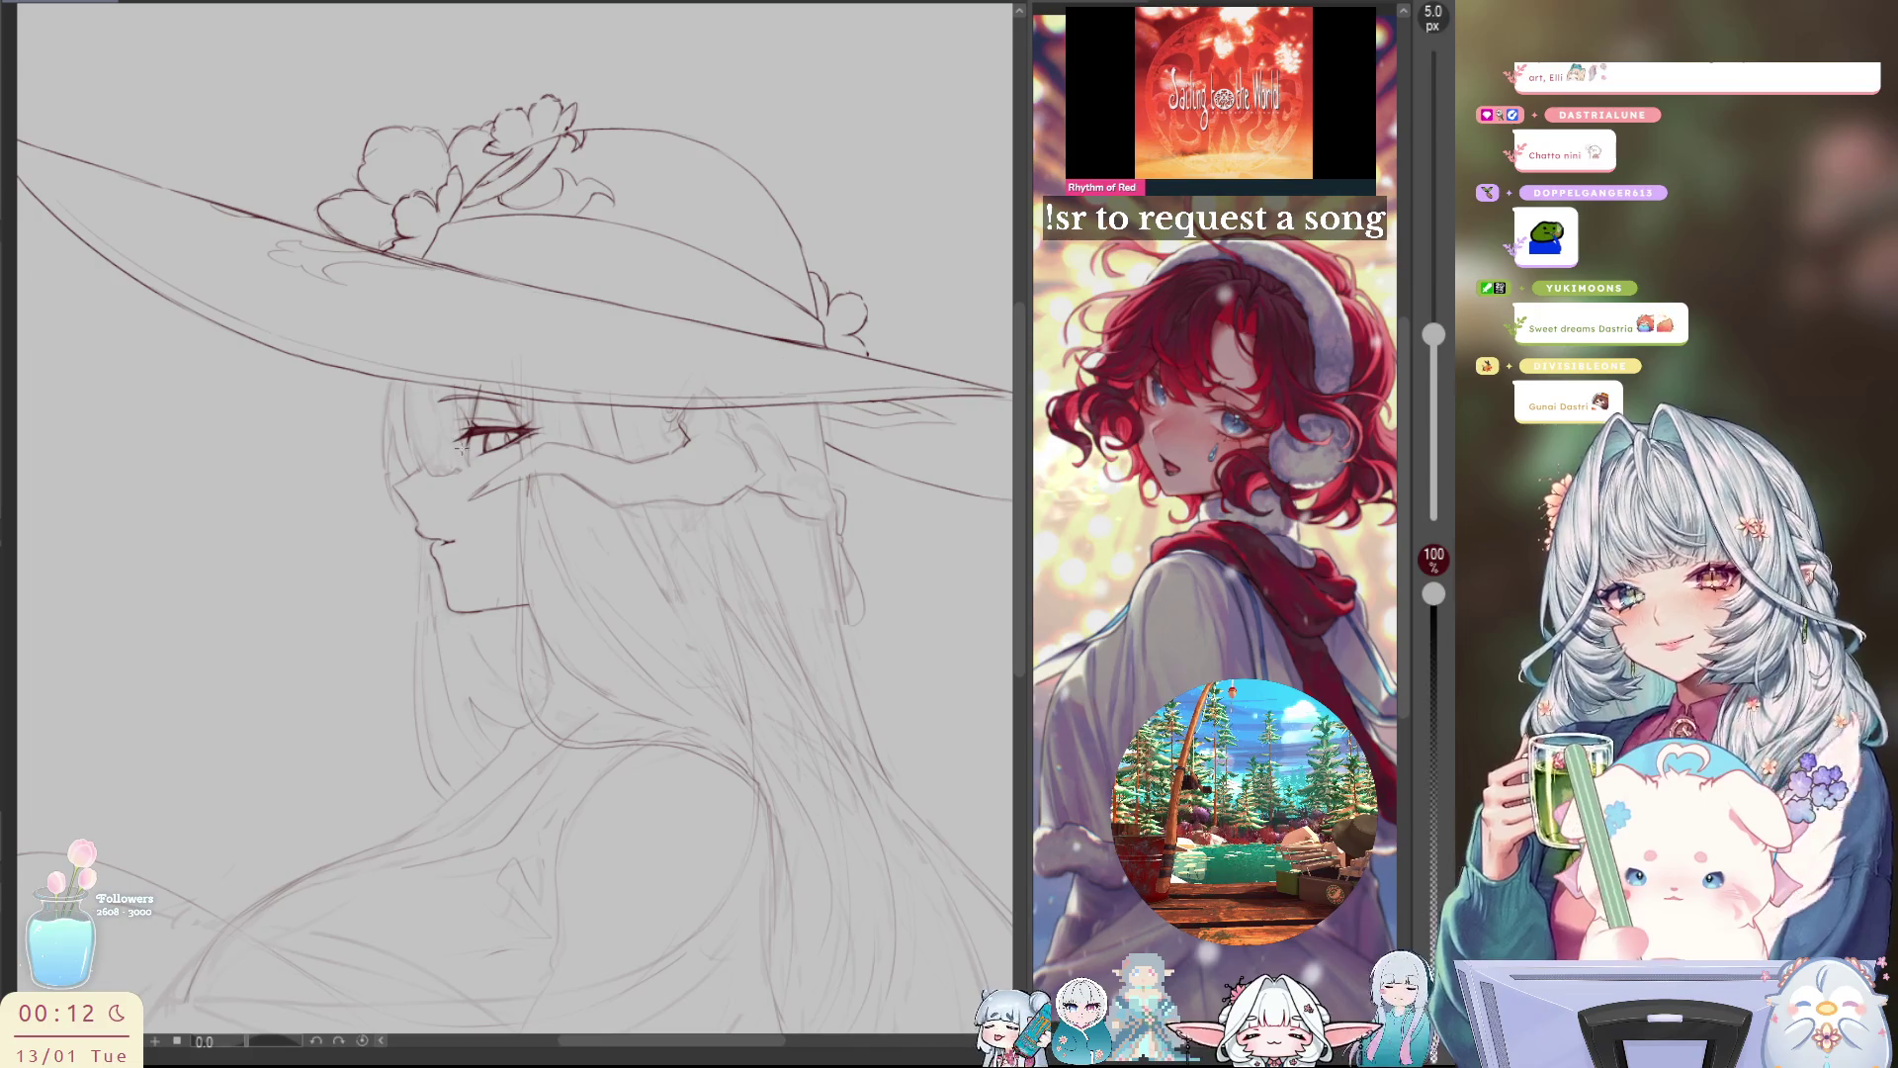
# Step: Mirror the view and sketch the full profile, long hair and flower-trimmed hat brim, then zoom out
pyautogui.press('h')
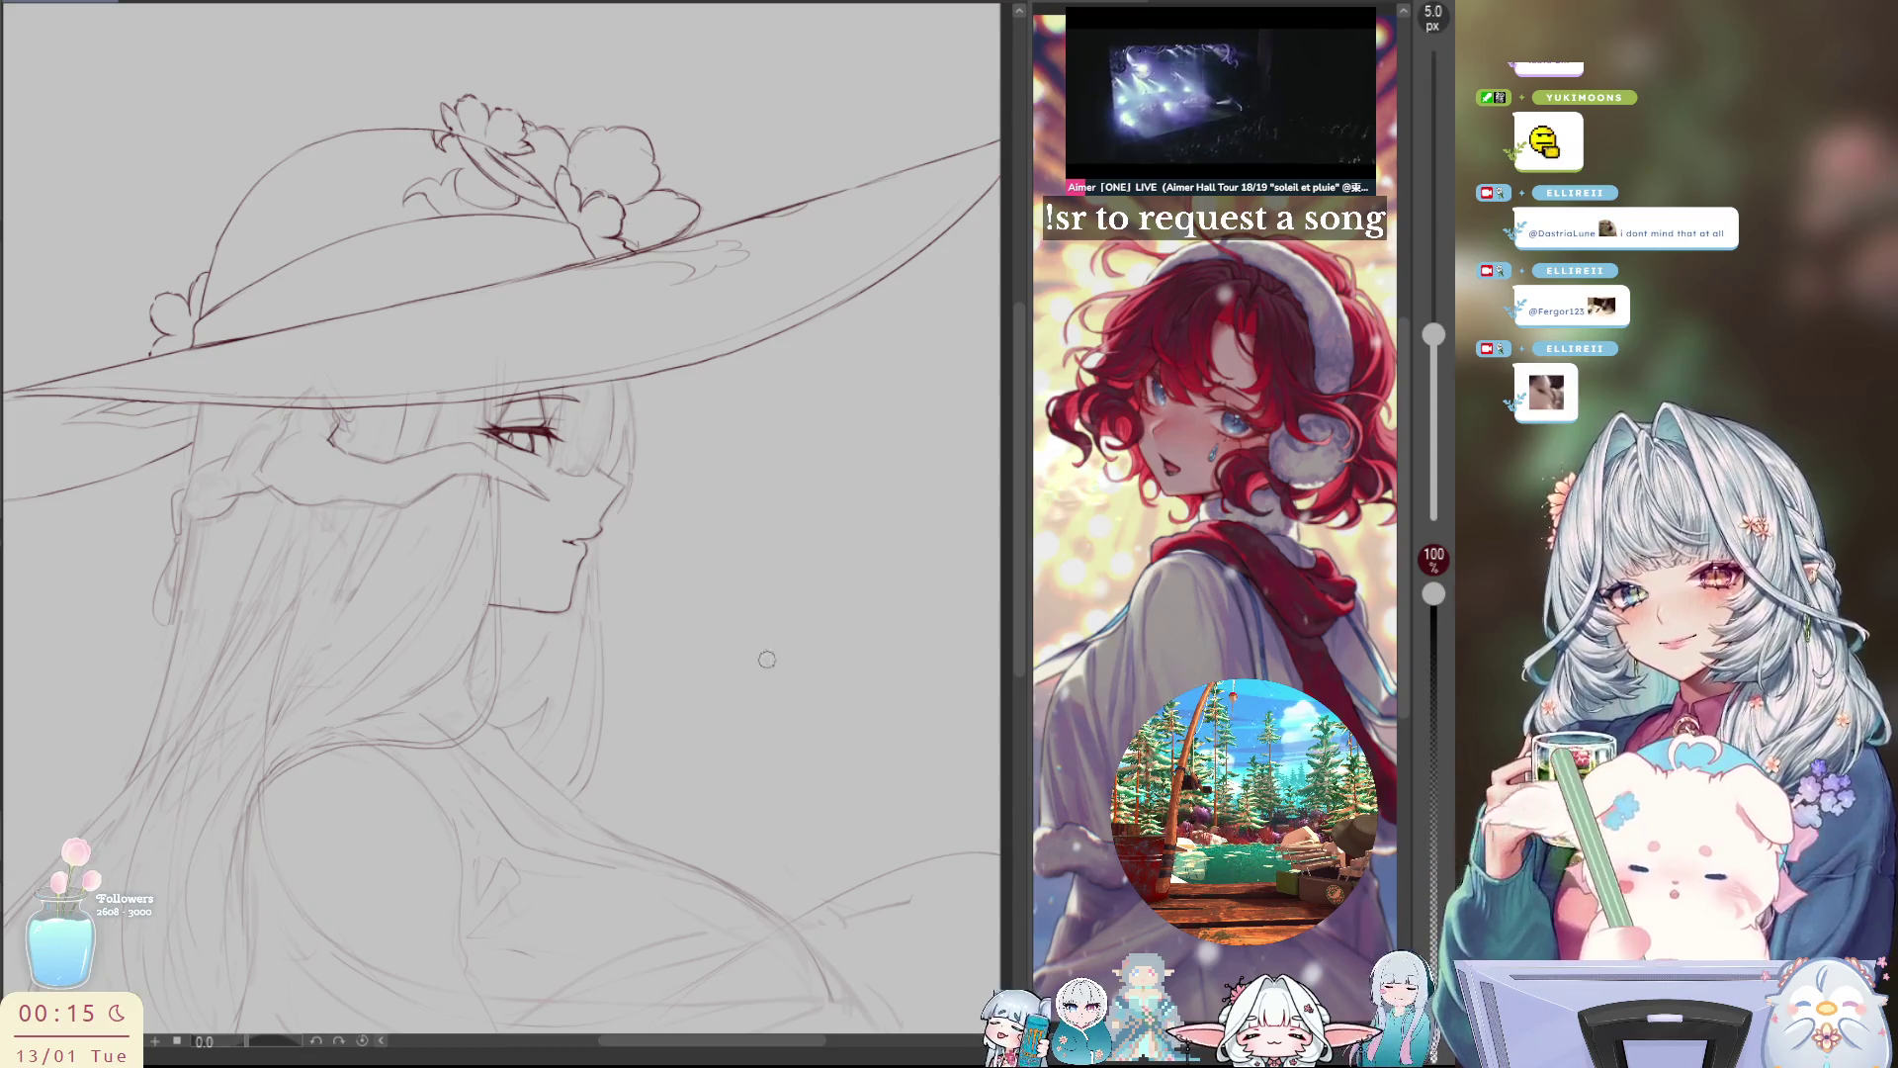
pyautogui.hotkey('ctrl', '-')
# Step: Zoom out to the whole page and compare the sketch mirrored and unmirrored
pyautogui.press('h')
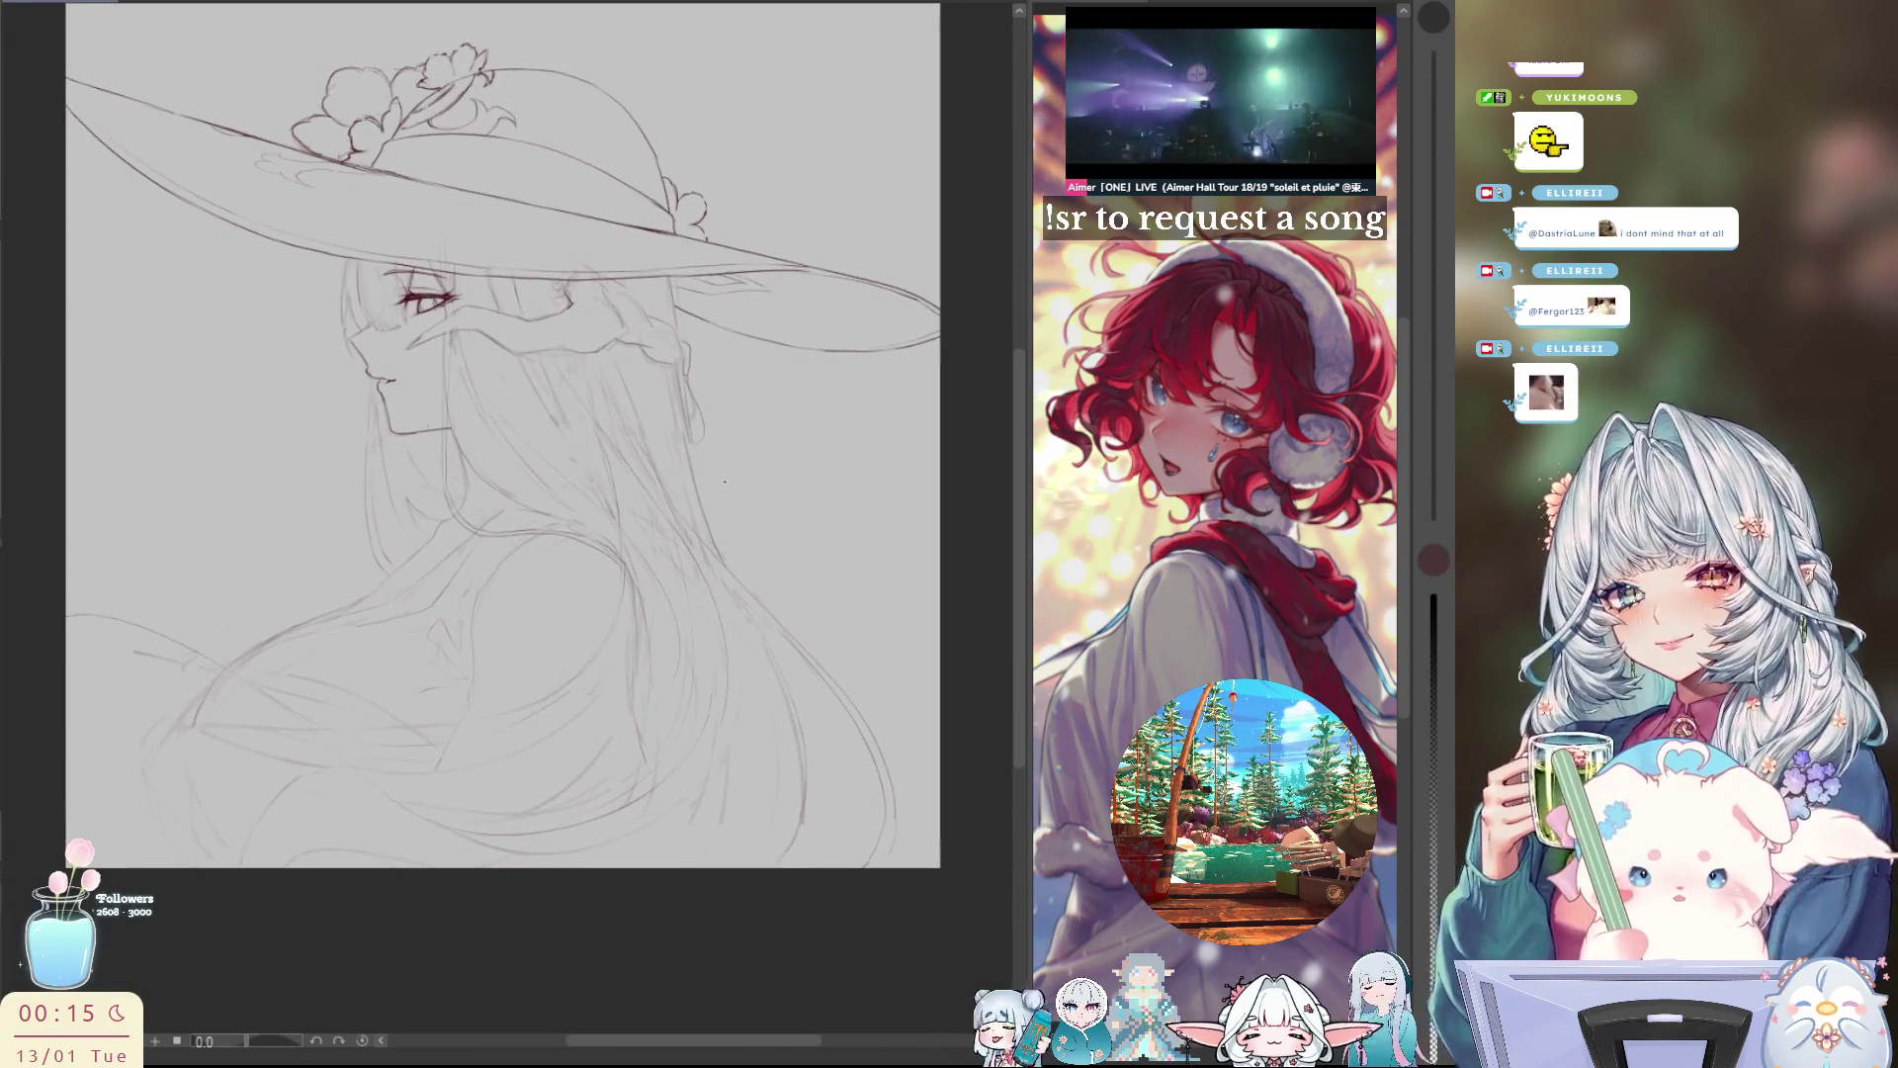
pyautogui.hotkey('ctrl', '+')
pyautogui.hotkey('ctrl', '-')
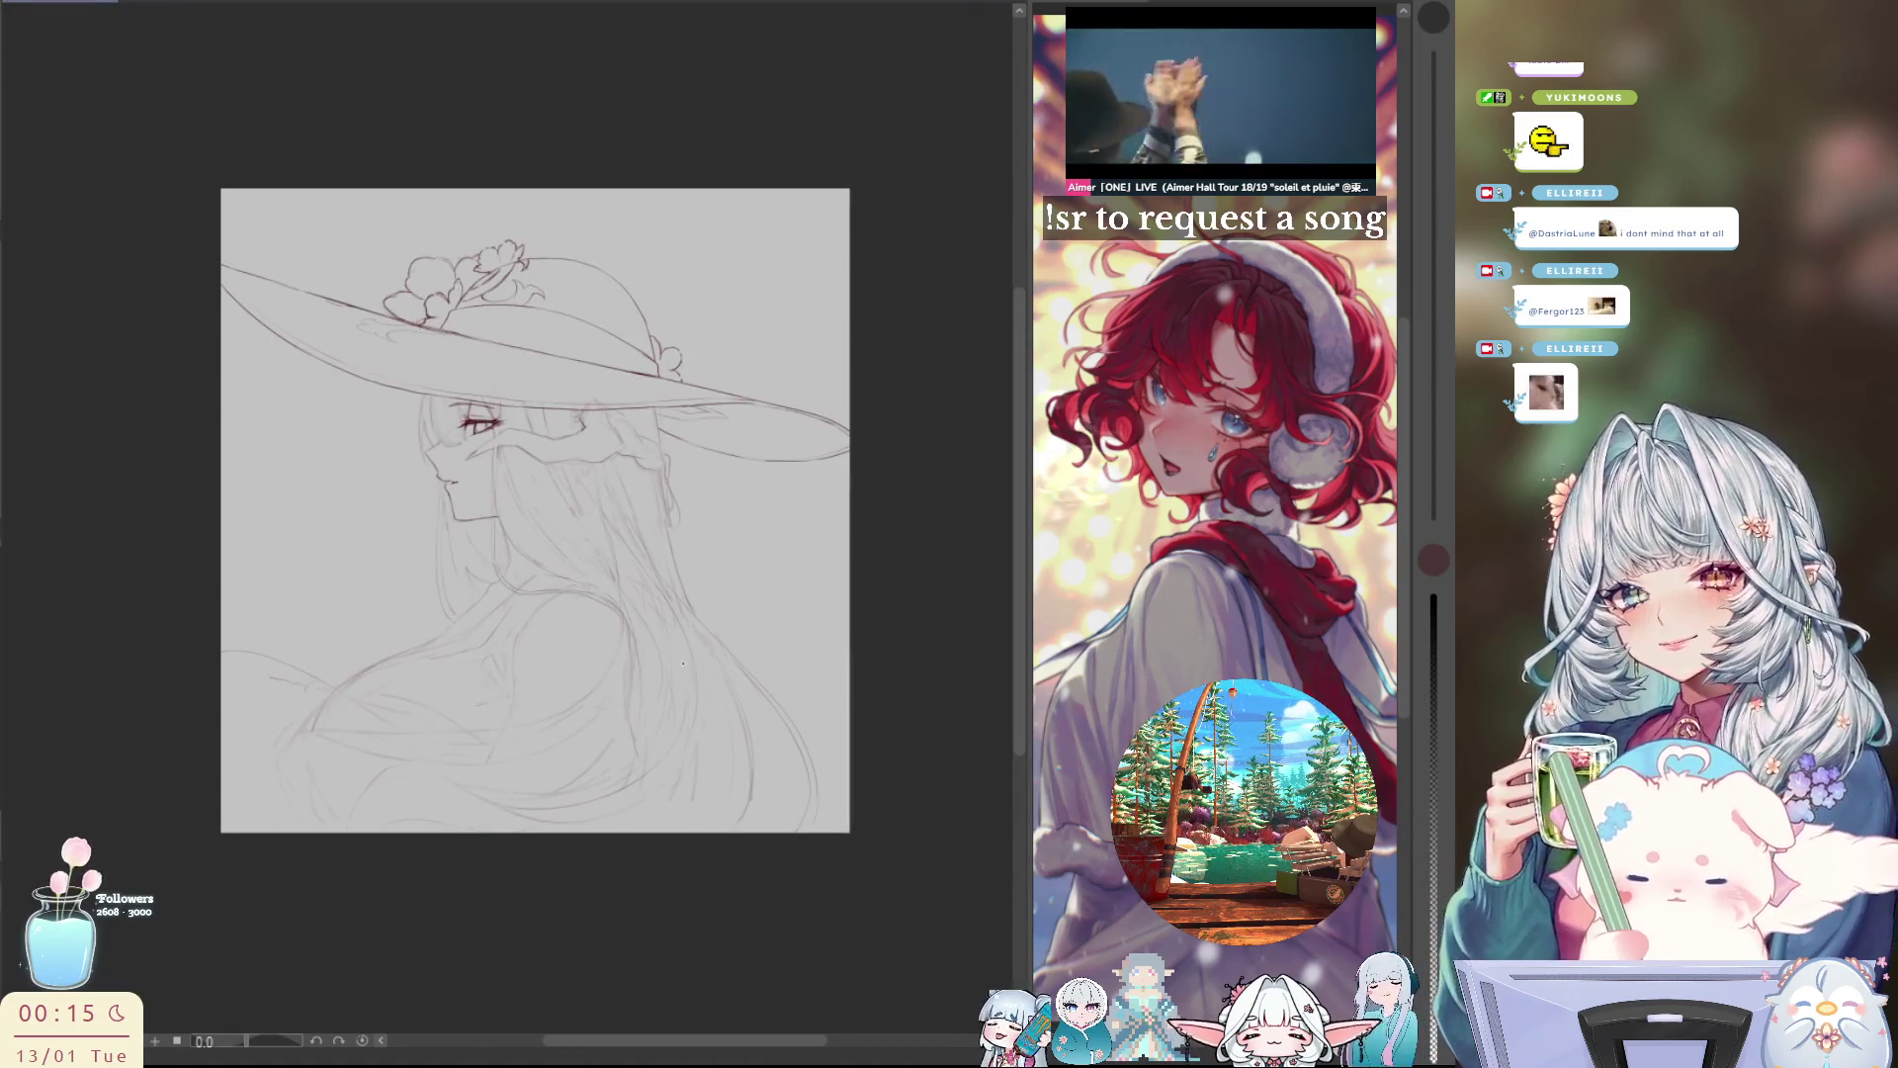
pyautogui.press('h')
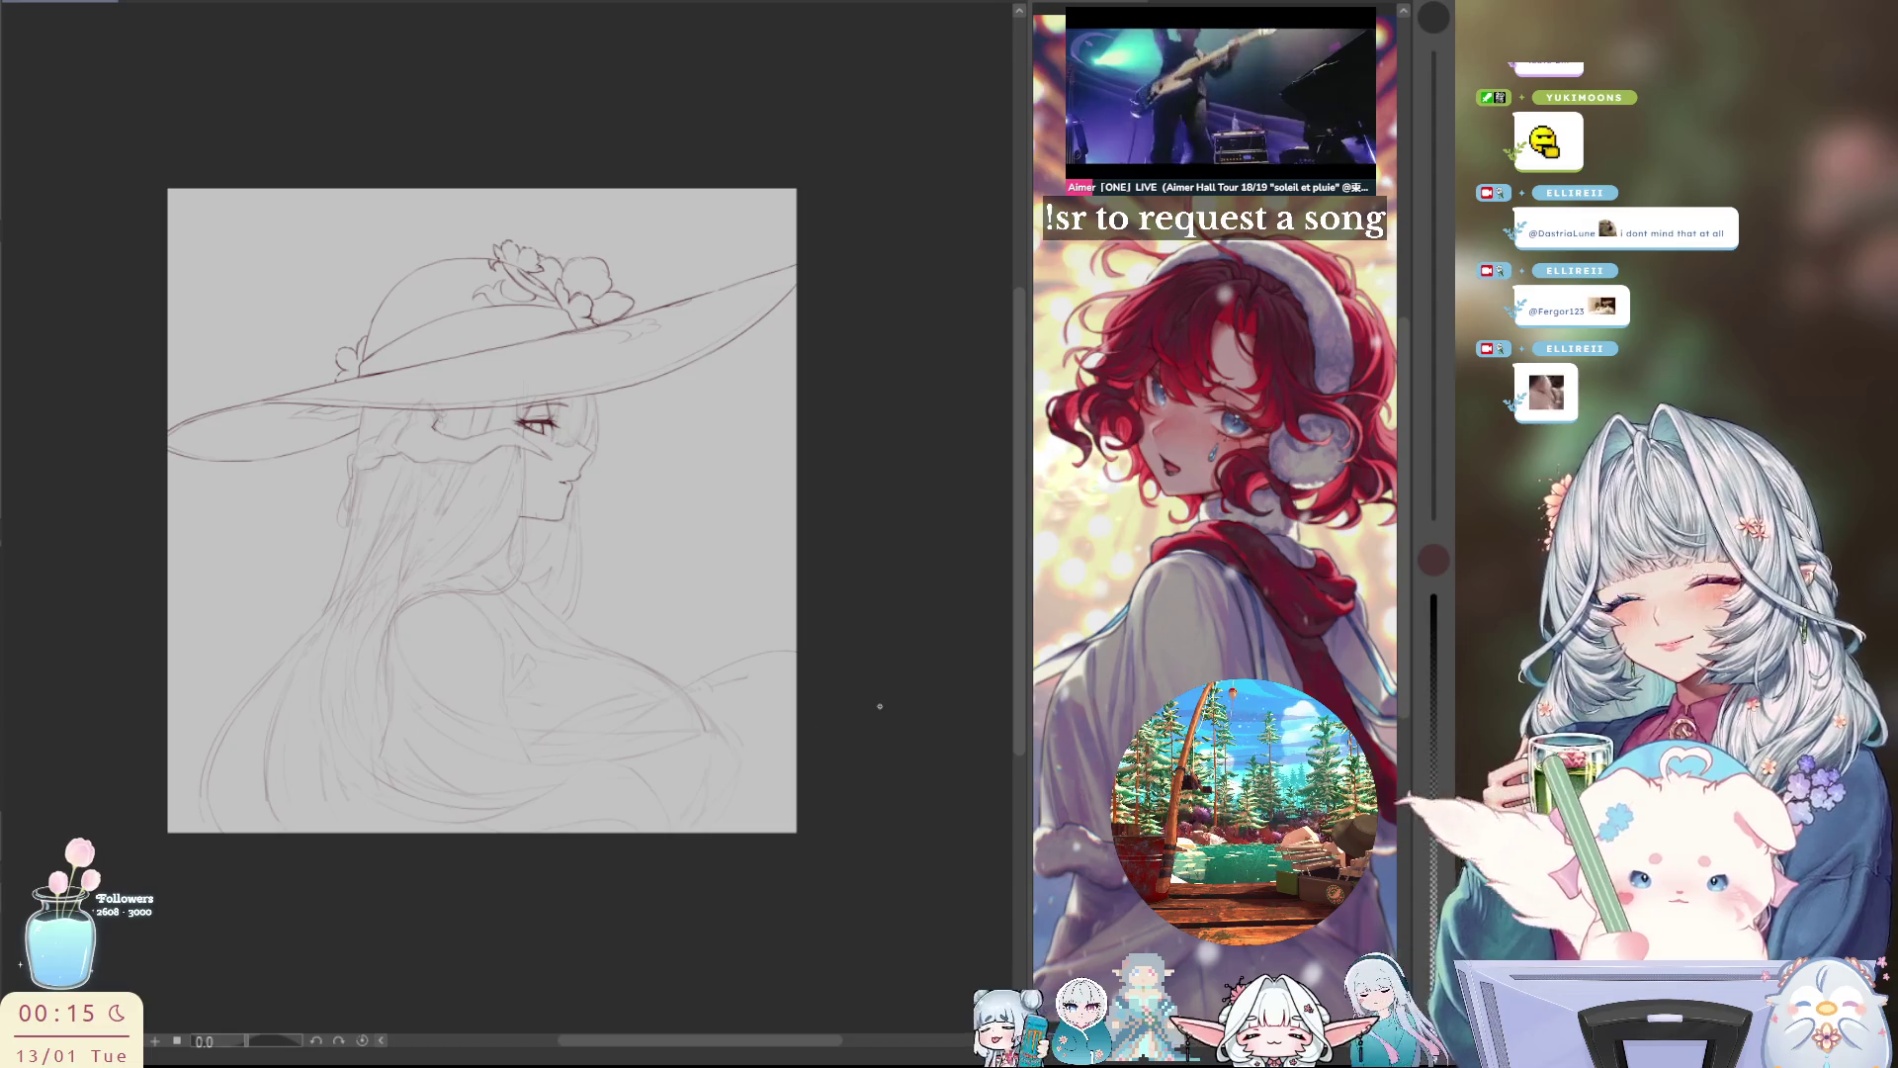
pyautogui.press('h')
pyautogui.press('h')
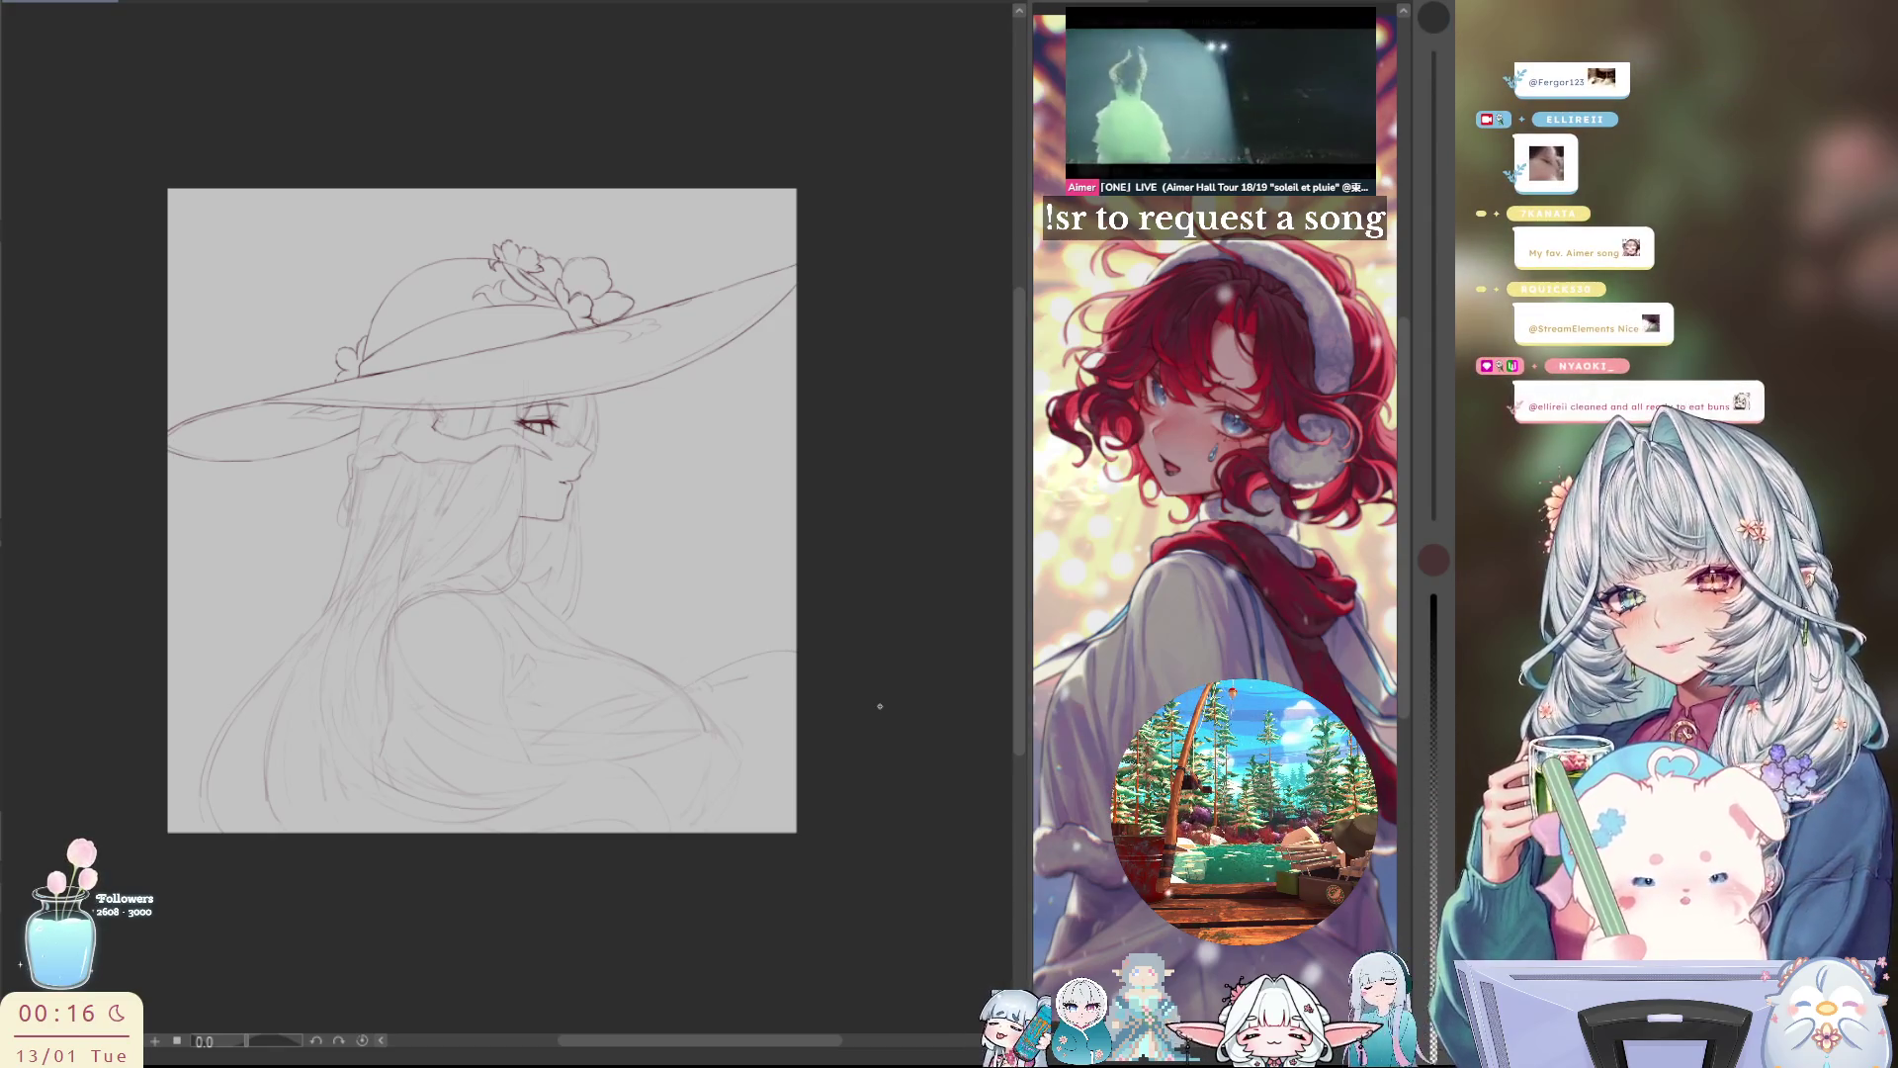
pyautogui.press('h')
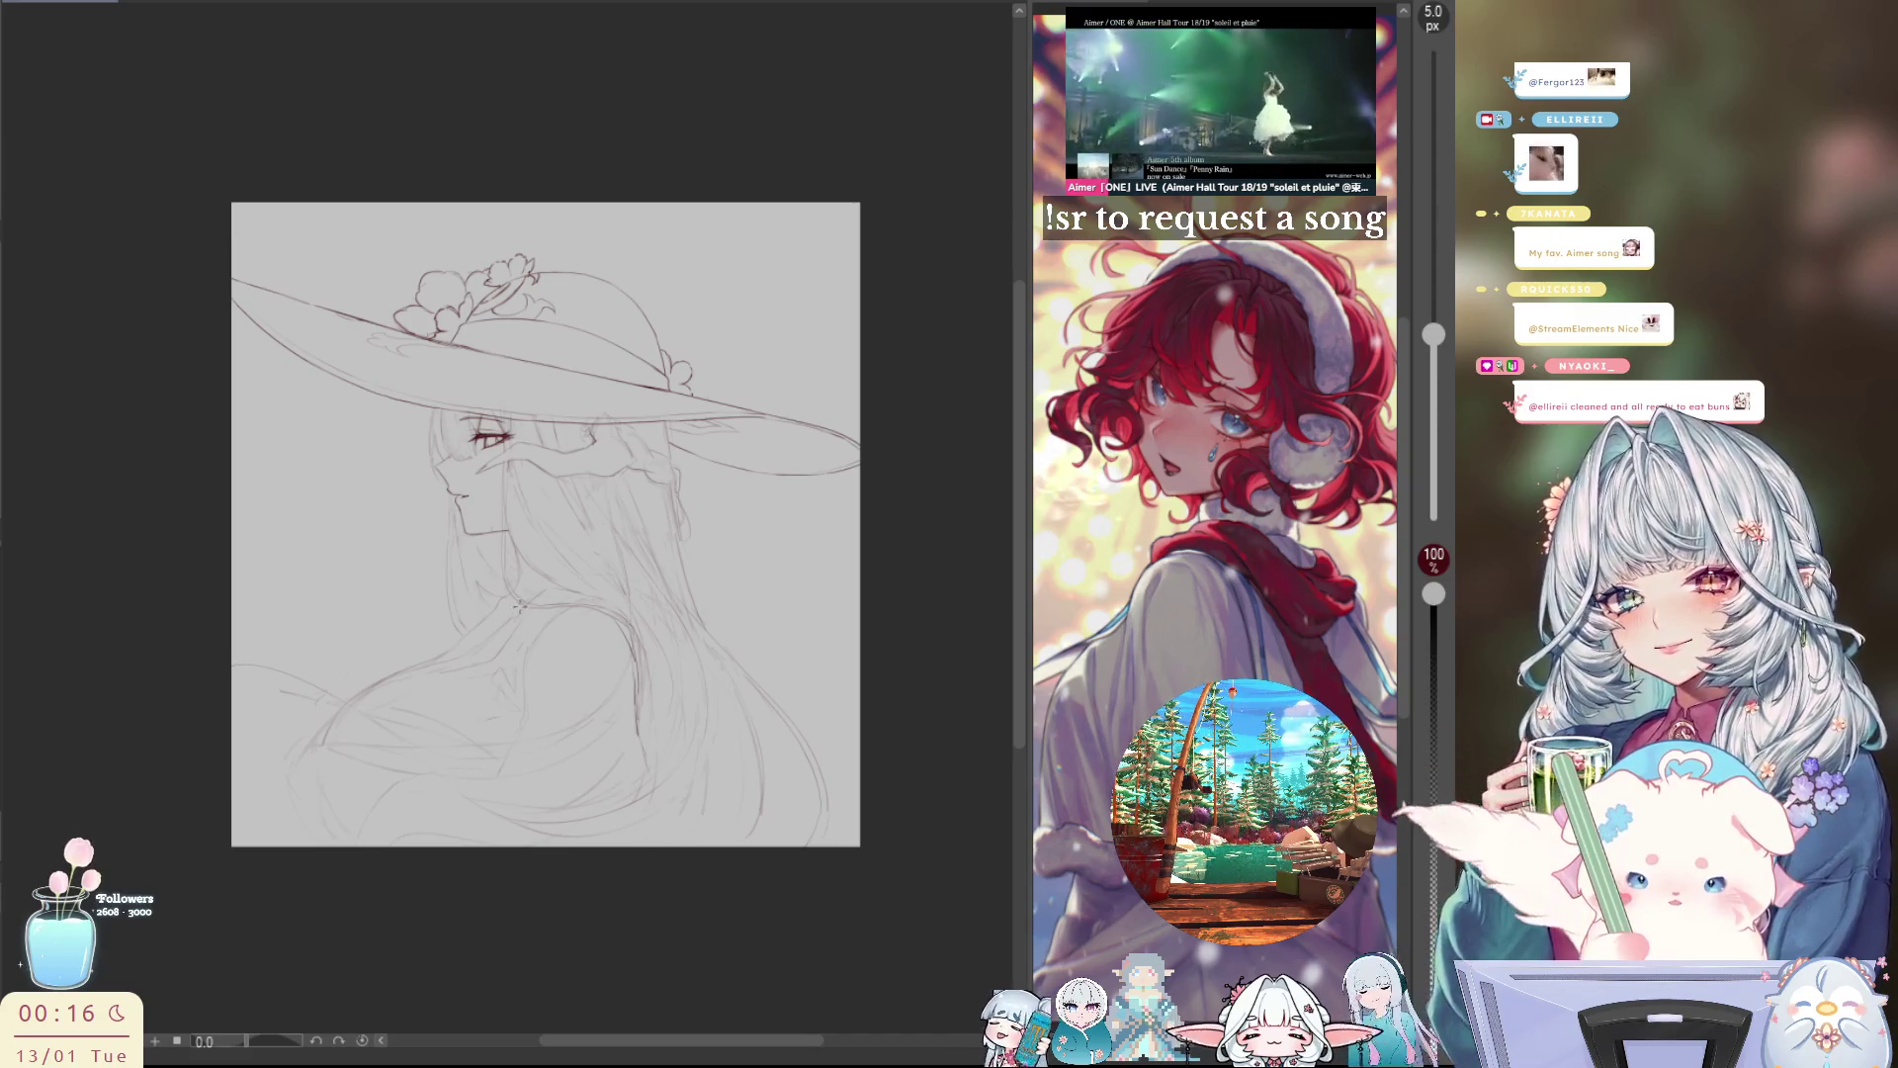
pyautogui.press('h')
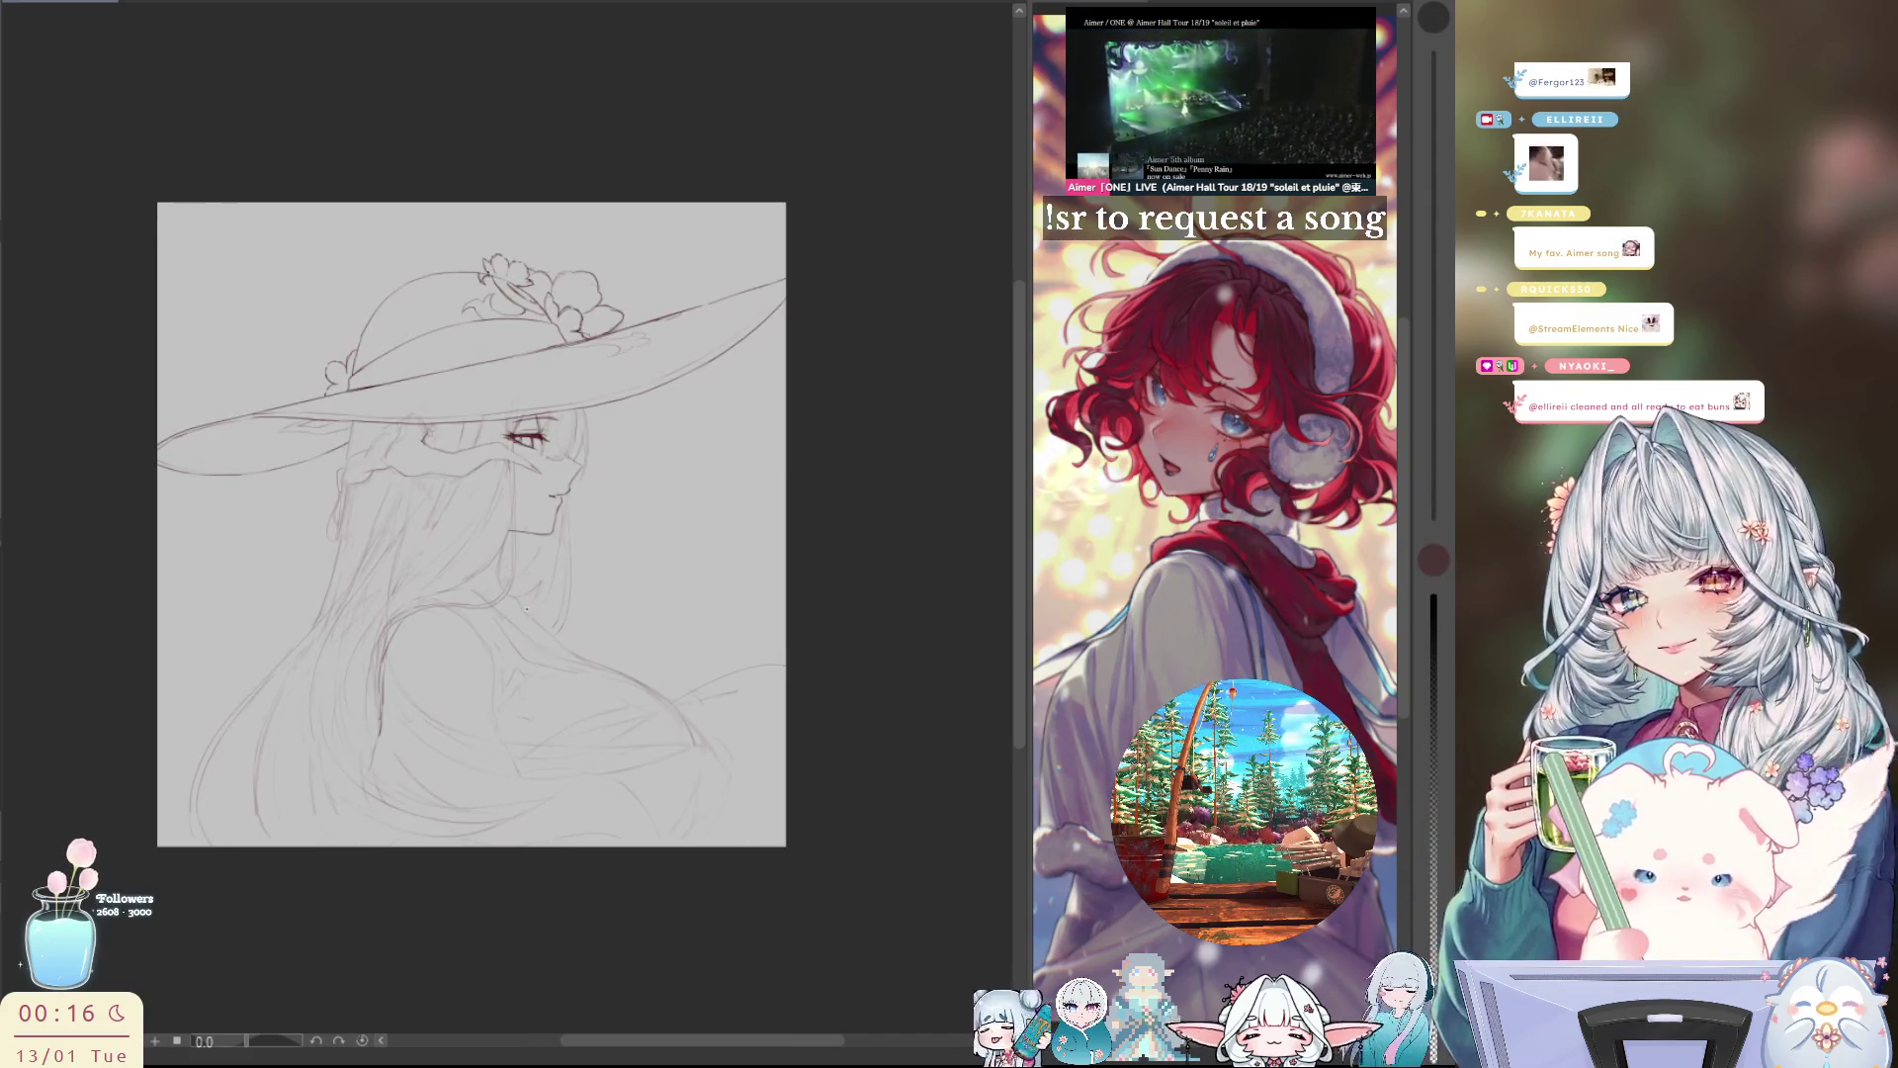
# Step: Enlarge the brush to 500 px and recheck the sketch mirrored
pyautogui.moveTo(1433, 495); pyautogui.dragTo(1434, 116)
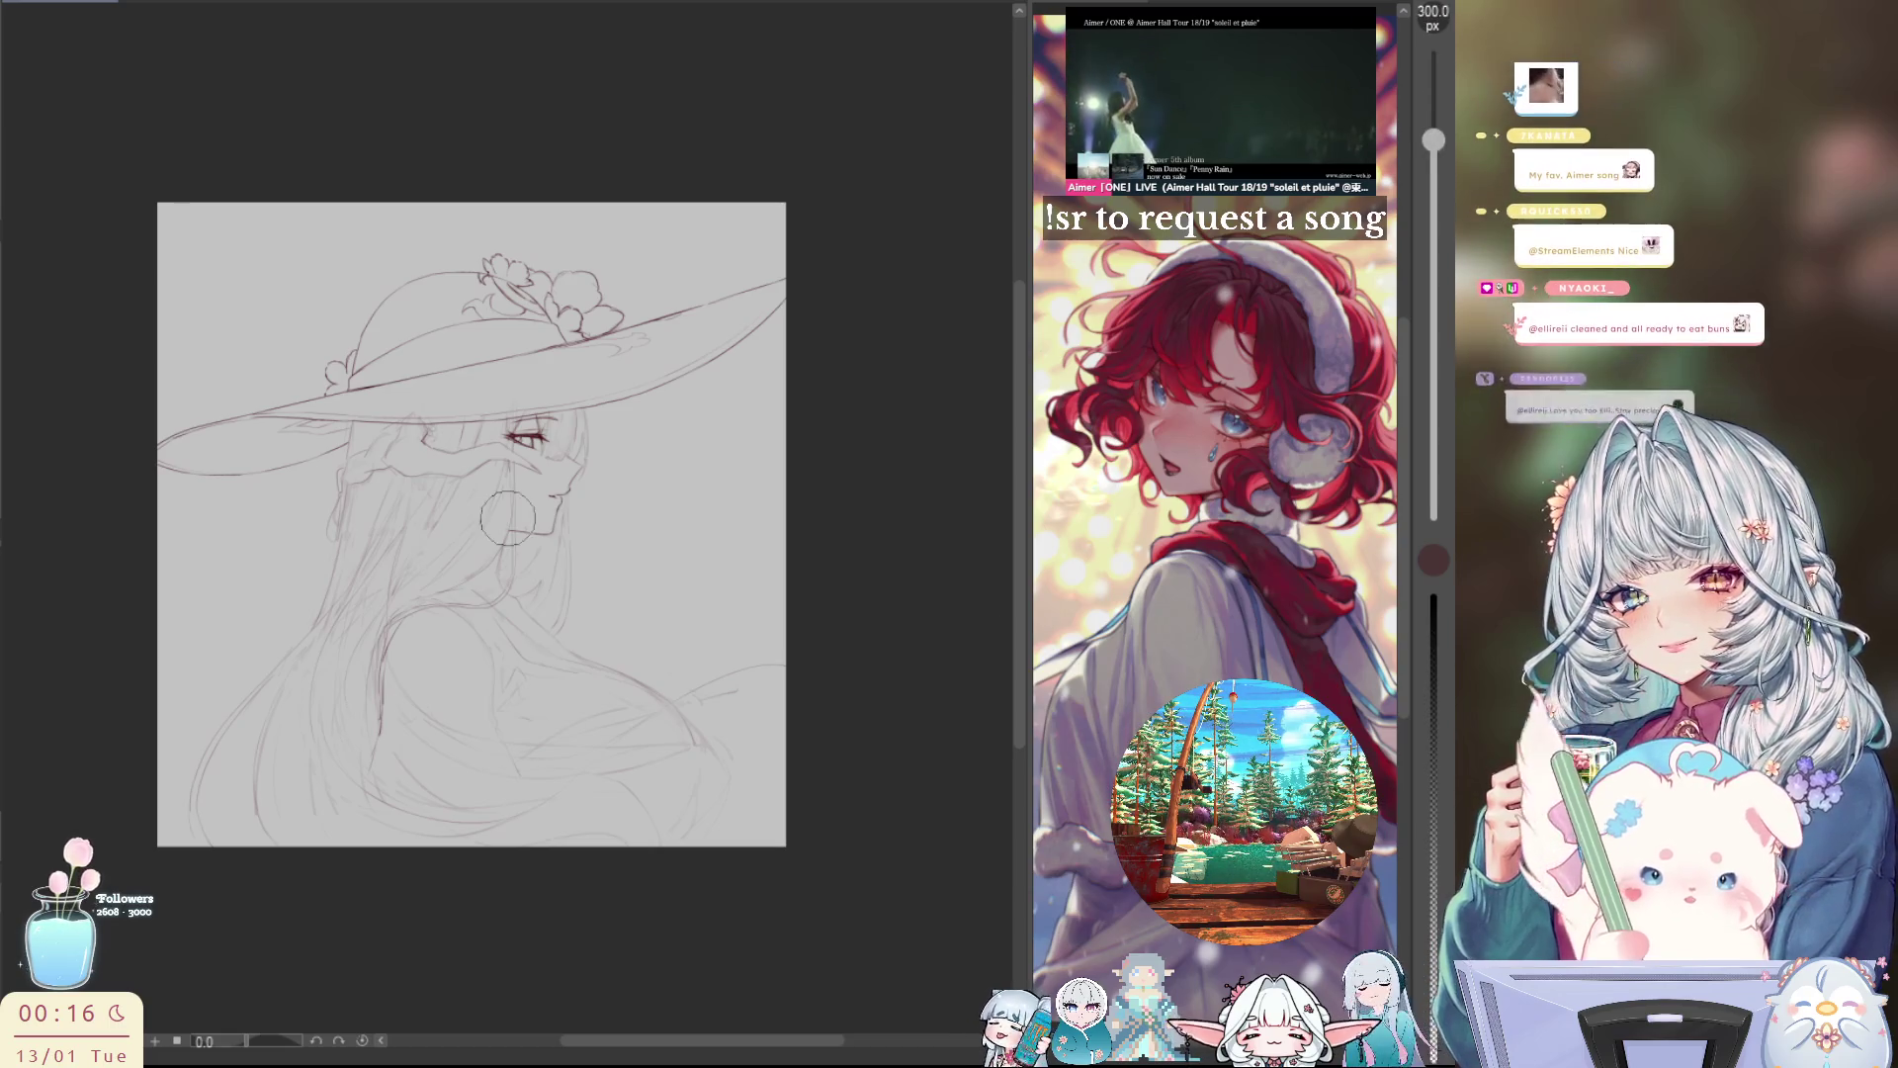
pyautogui.press('h')
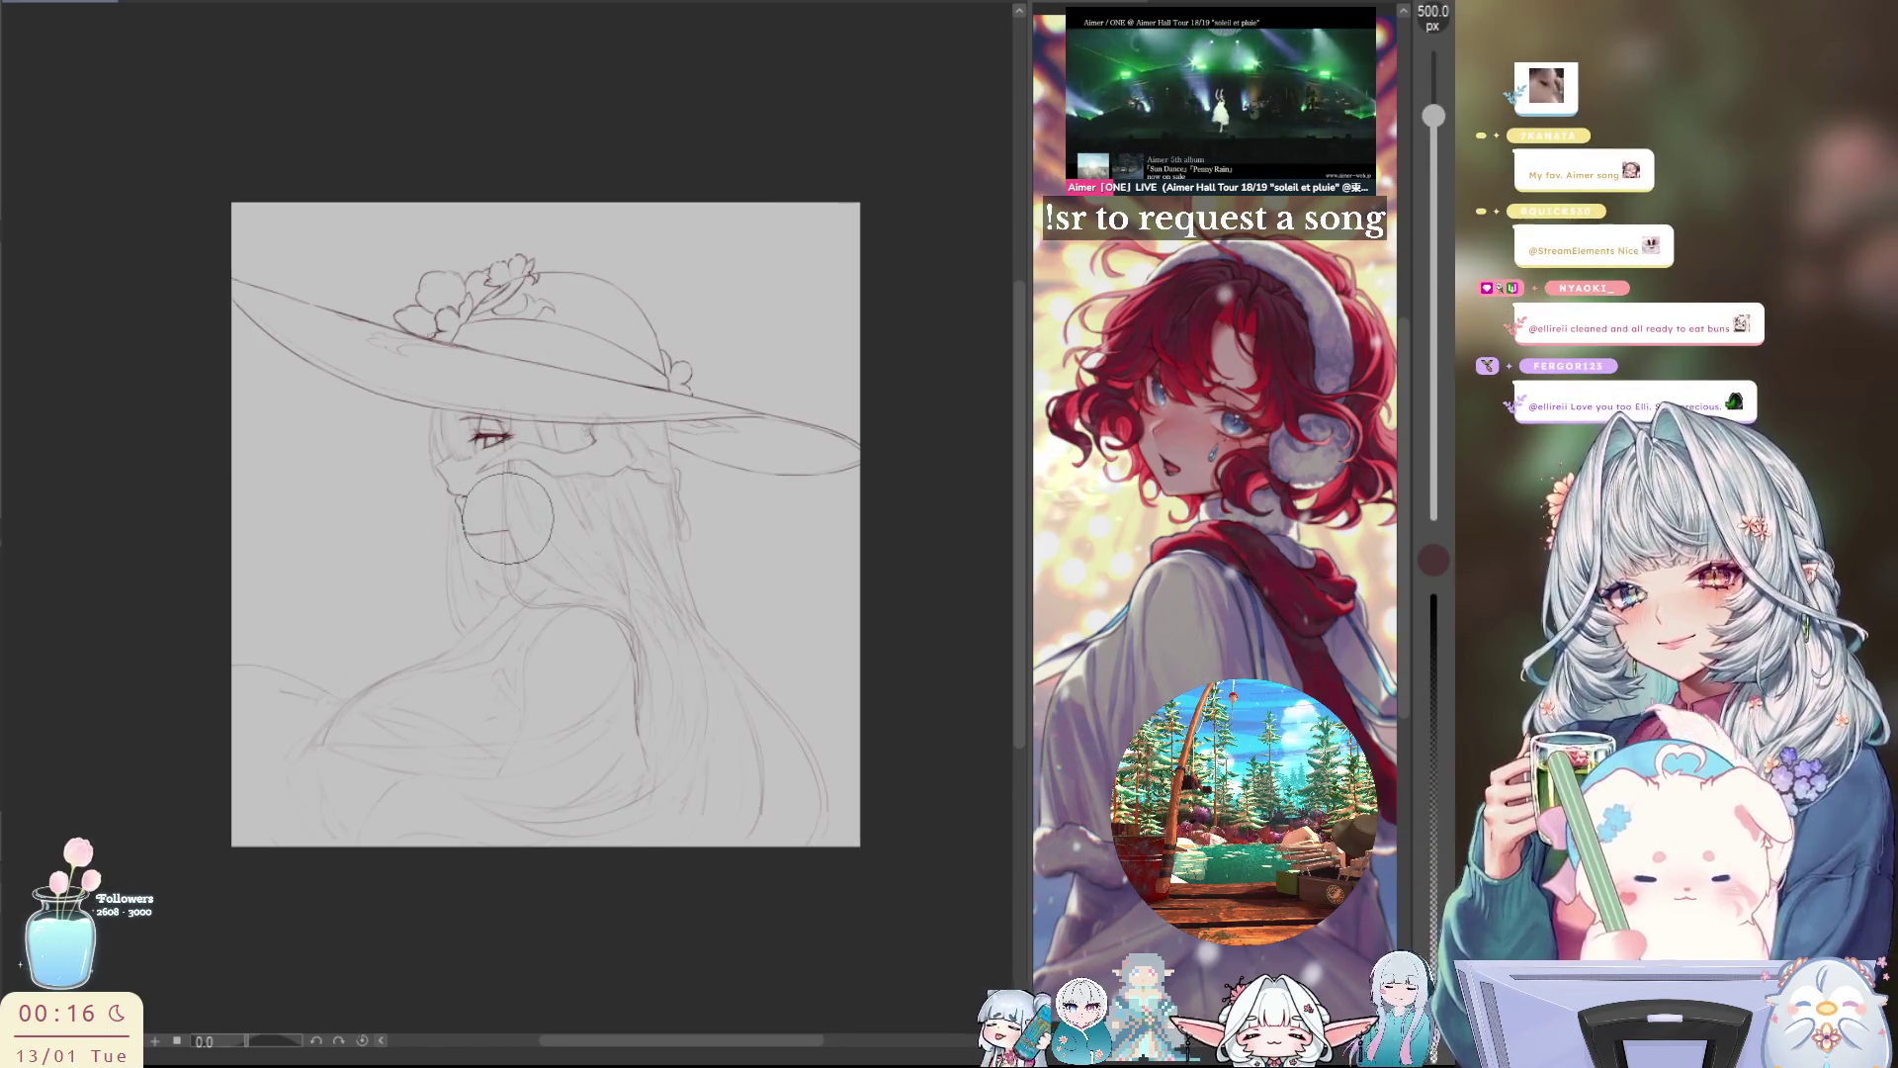
pyautogui.press('h')
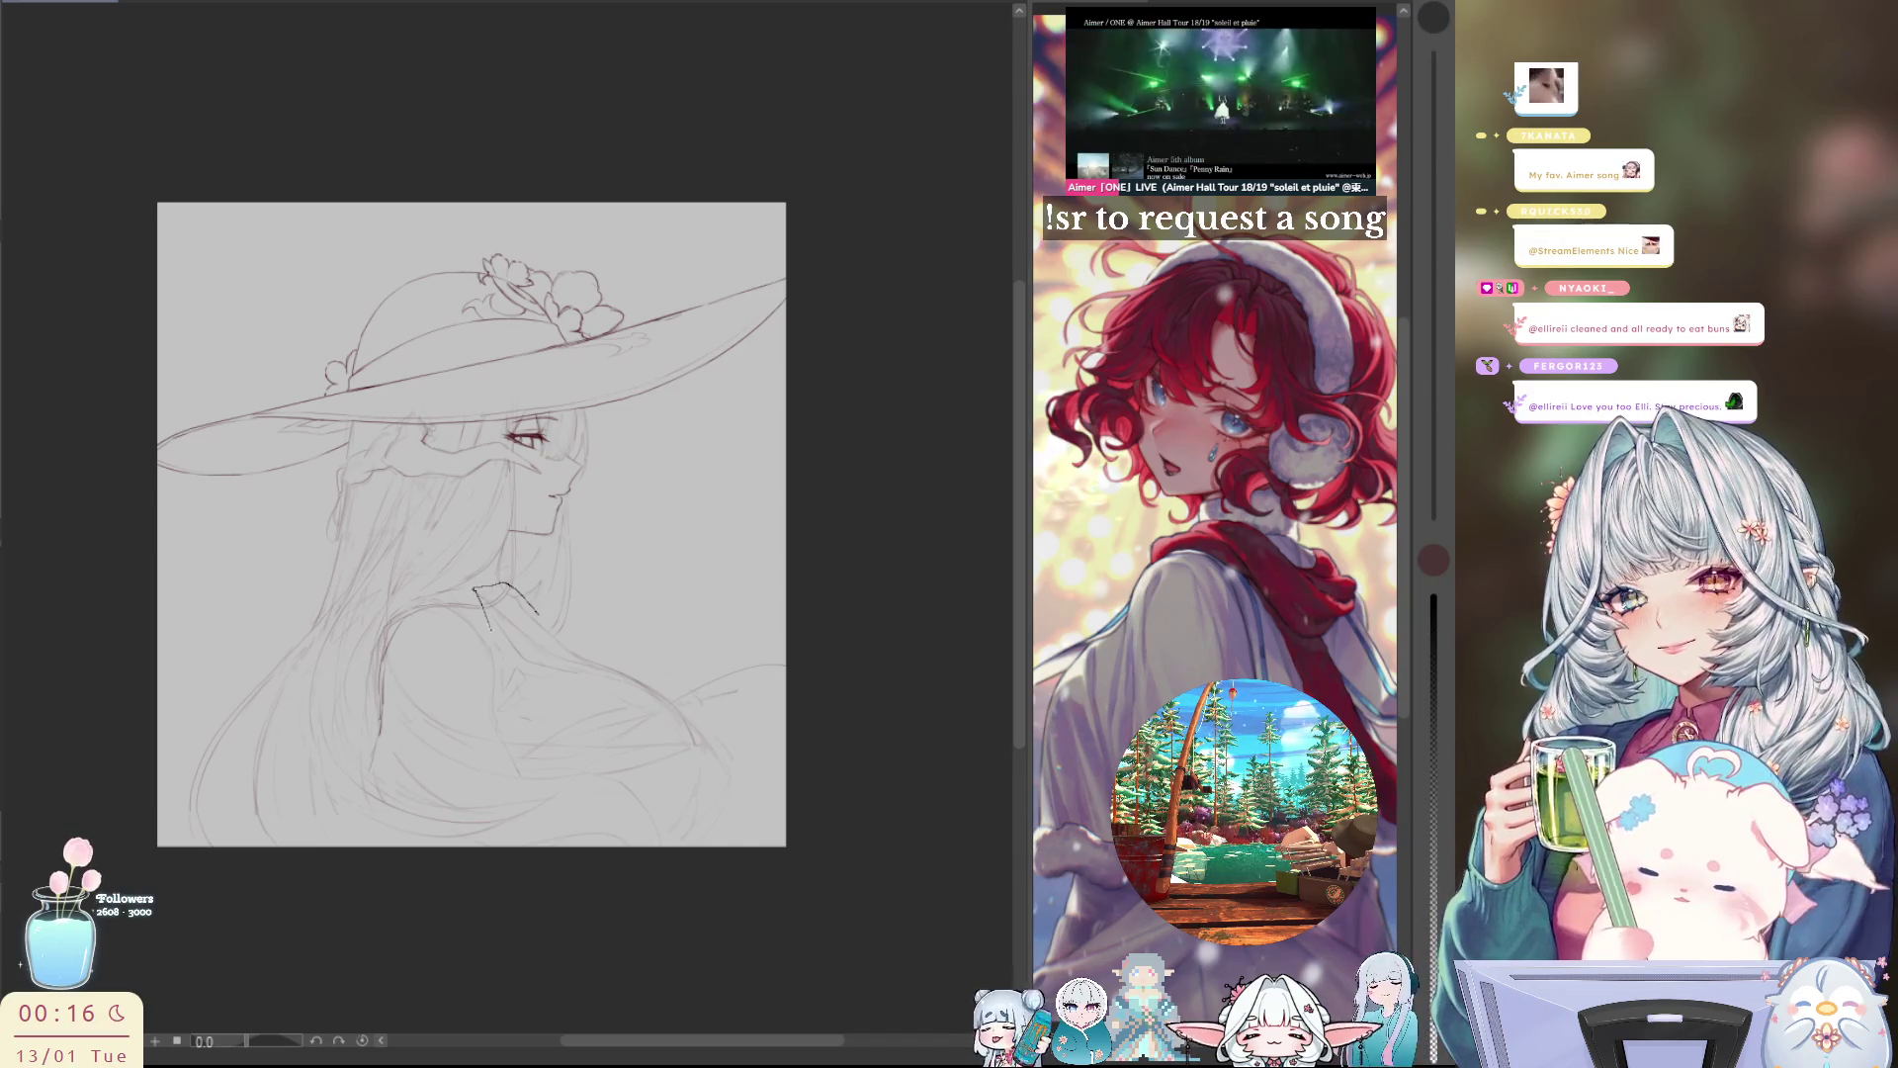
pyautogui.moveTo(534, 678)
pyautogui.mouseDown()
pyautogui.moveTo(643, 875)
pyautogui.moveTo(759, 571)
pyautogui.mouseUp()
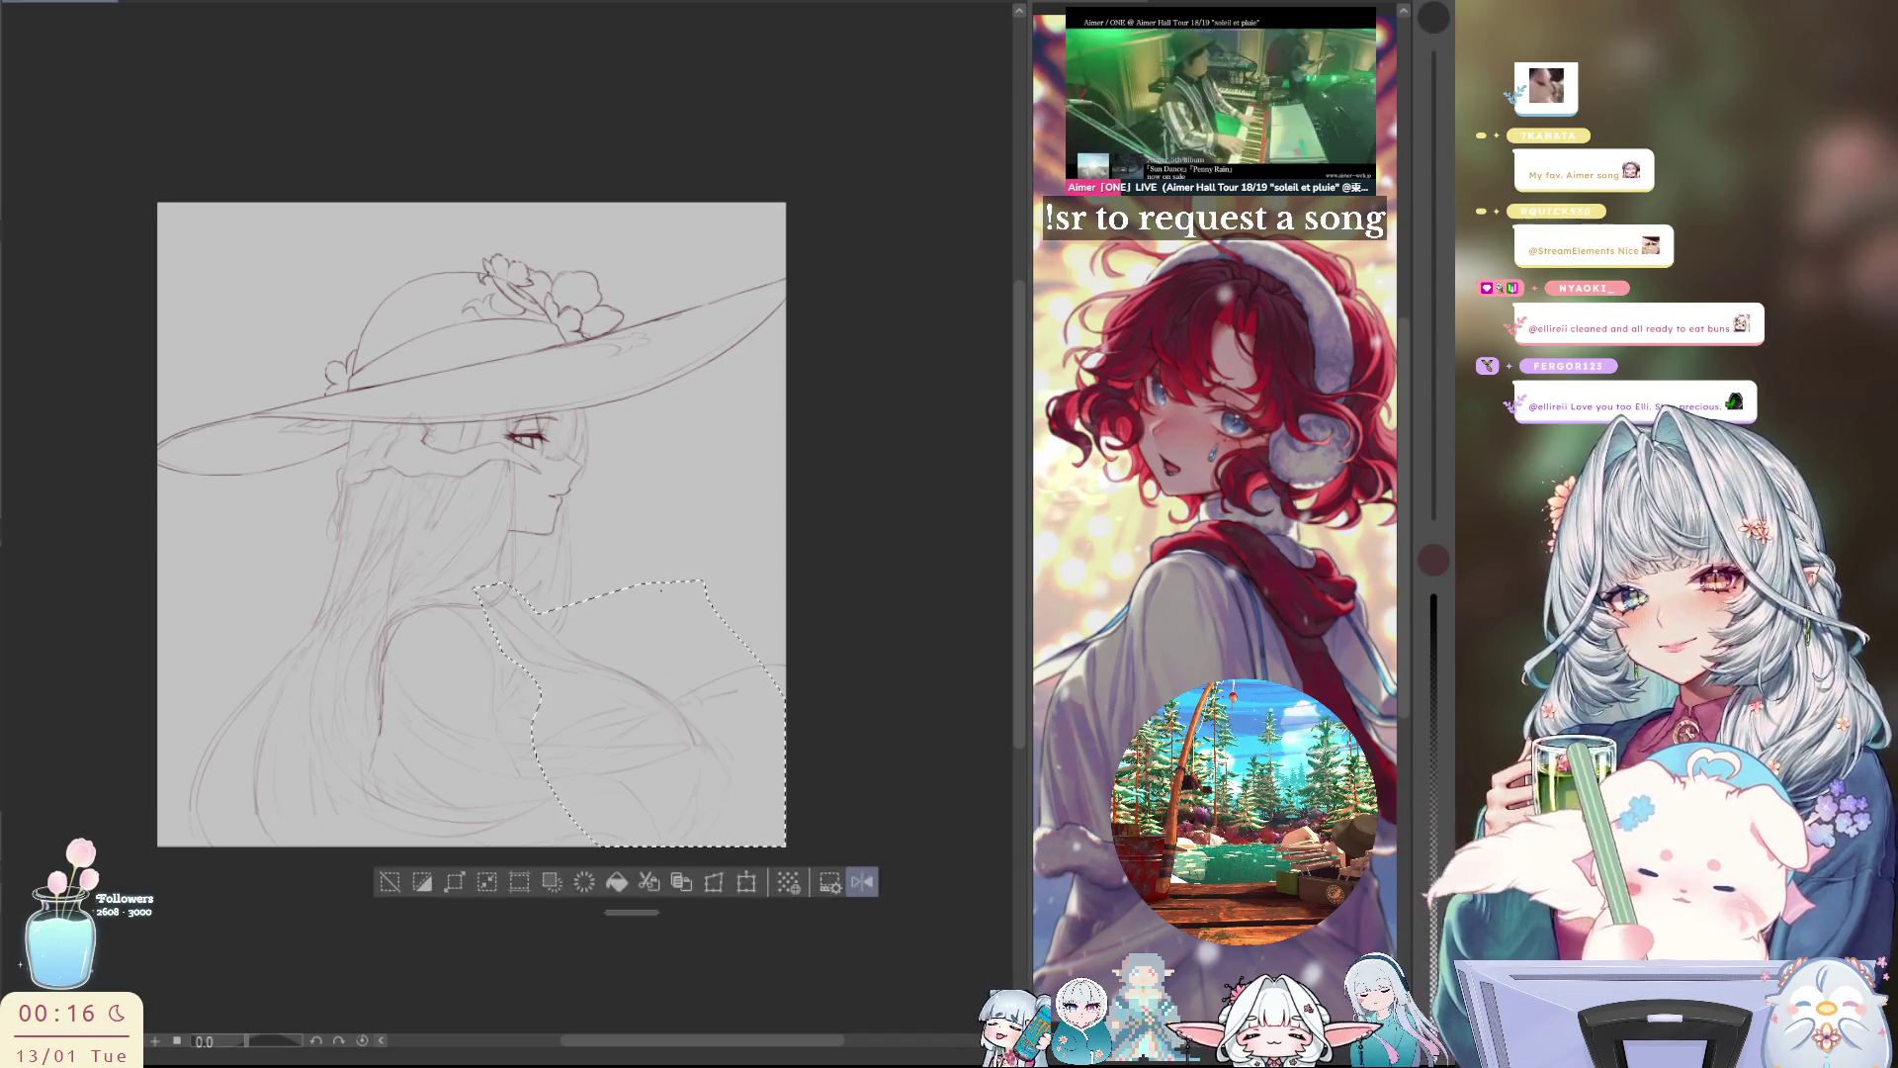
pyautogui.moveTo(824, 767); pyautogui.dragTo(827, 768)
pyautogui.press(']')
pyautogui.press(']')
pyautogui.press(']')
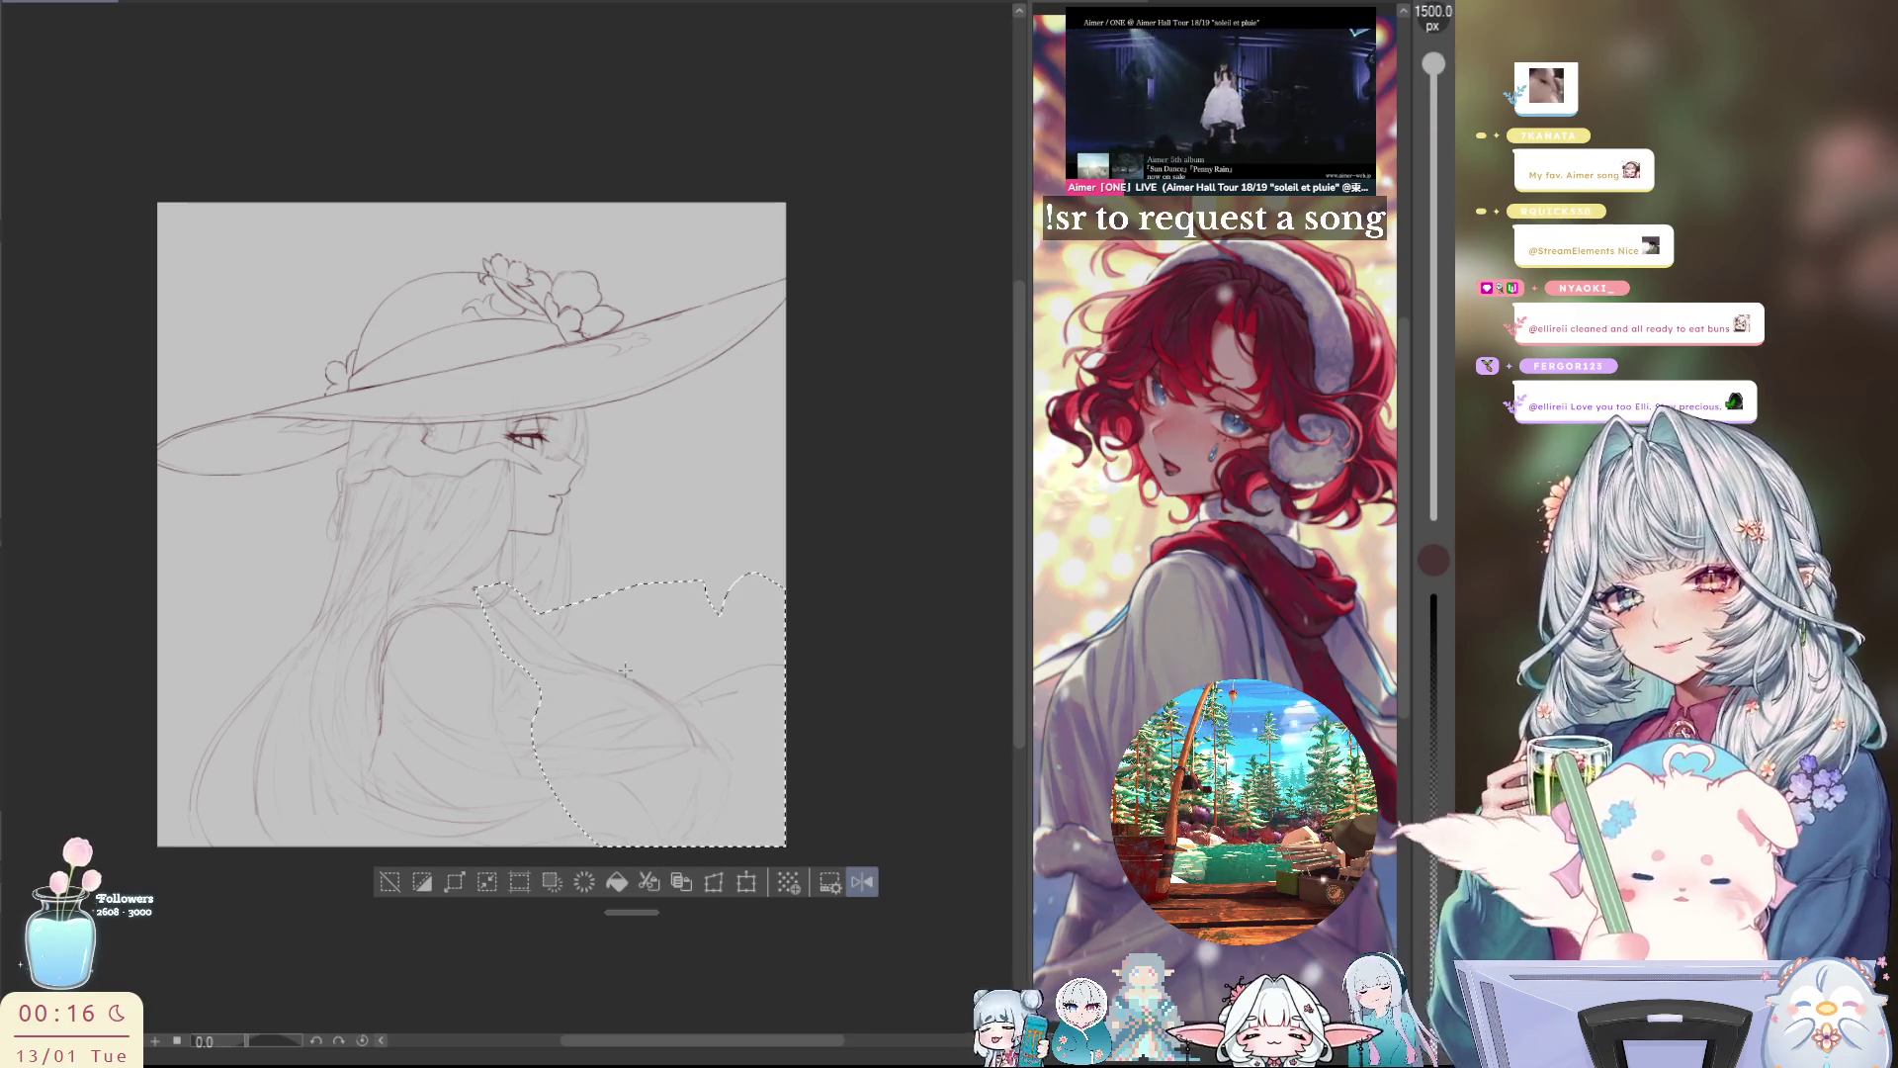
pyautogui.press('h')
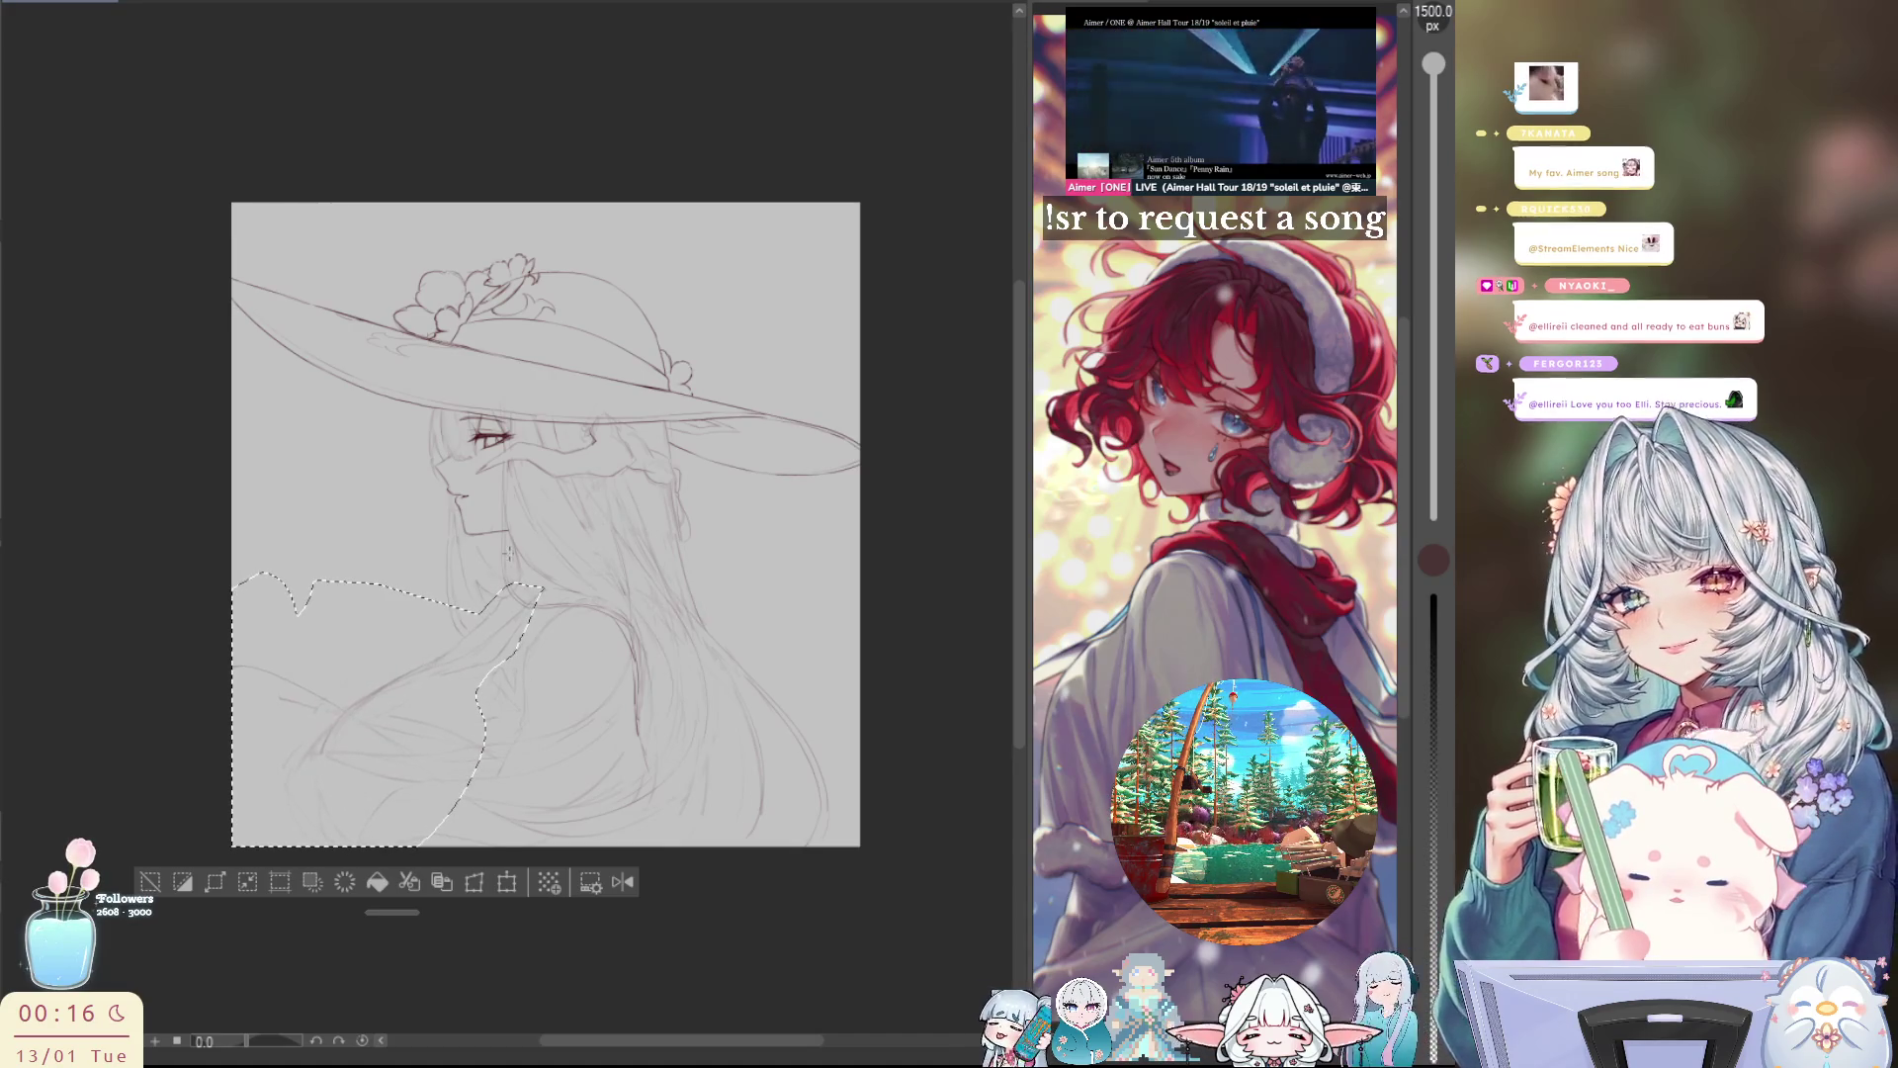
pyautogui.press('h')
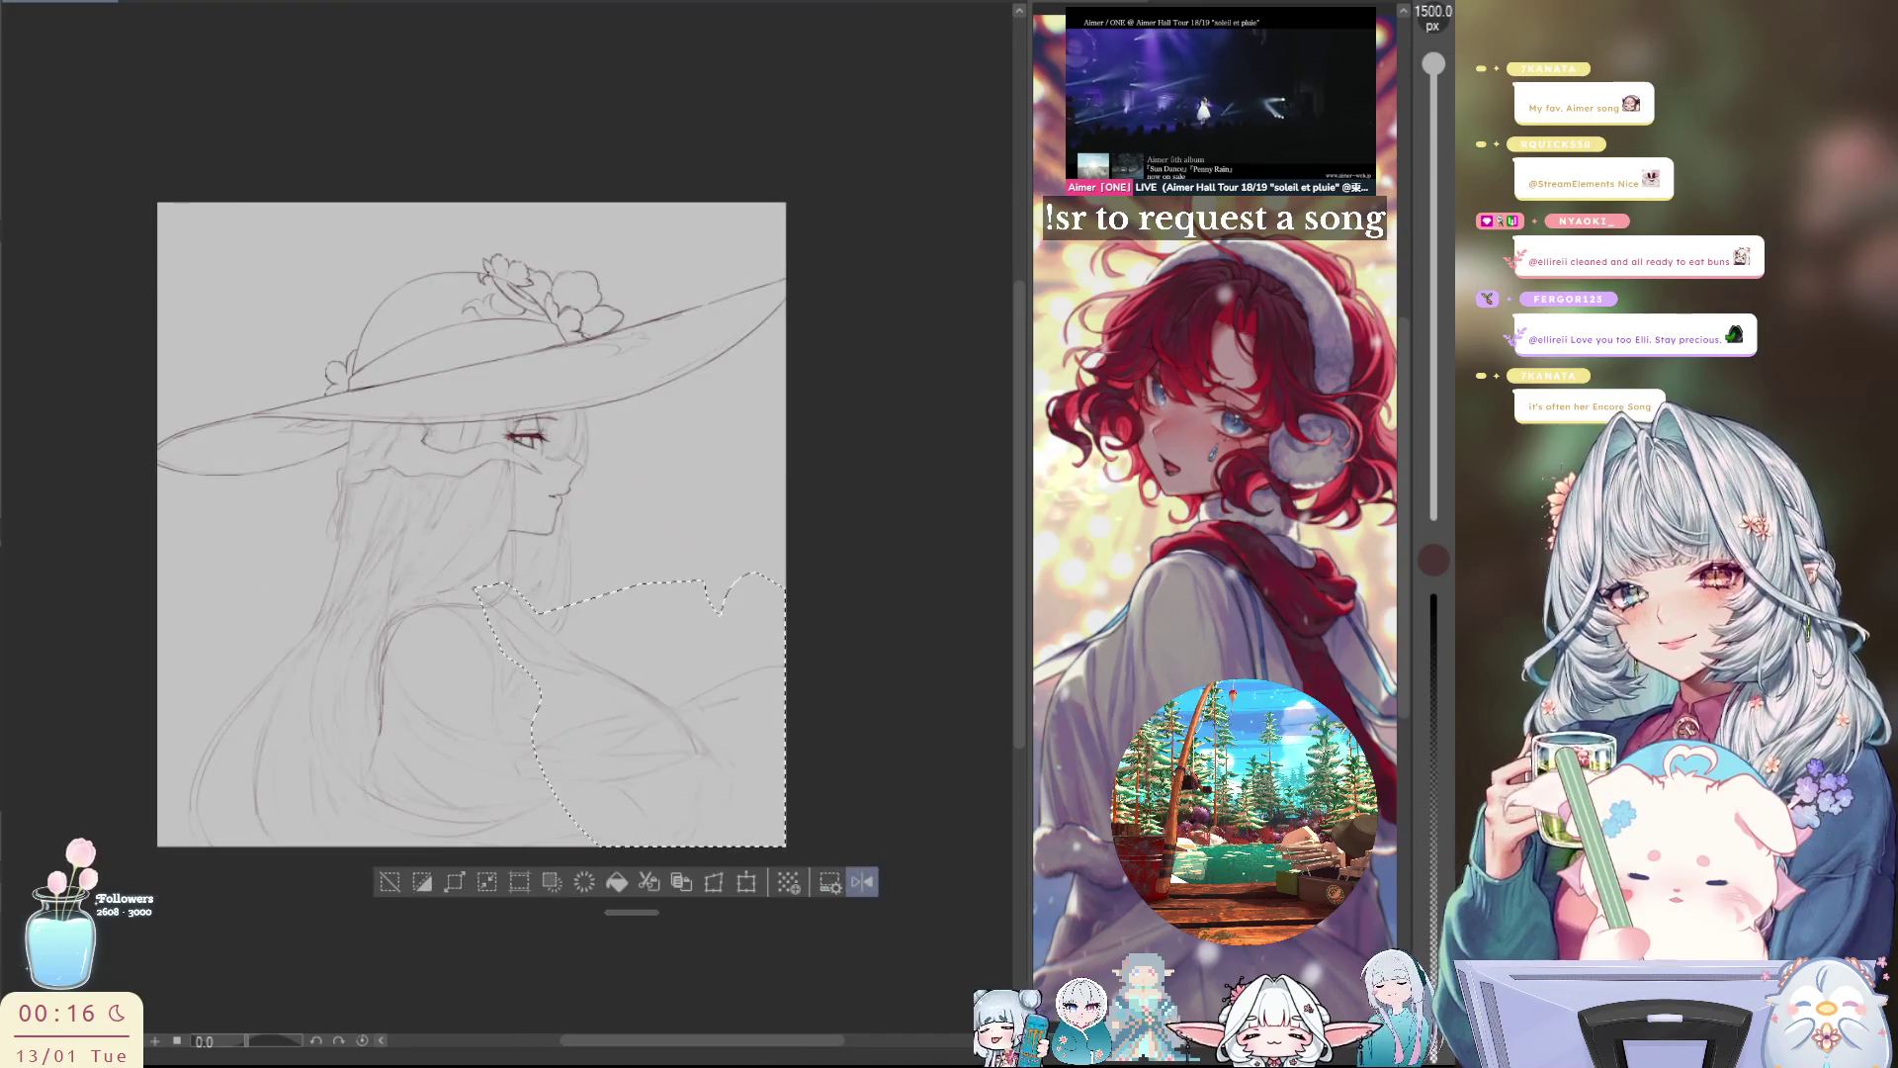
pyautogui.press('[')
pyautogui.press('[')
pyautogui.press('[')
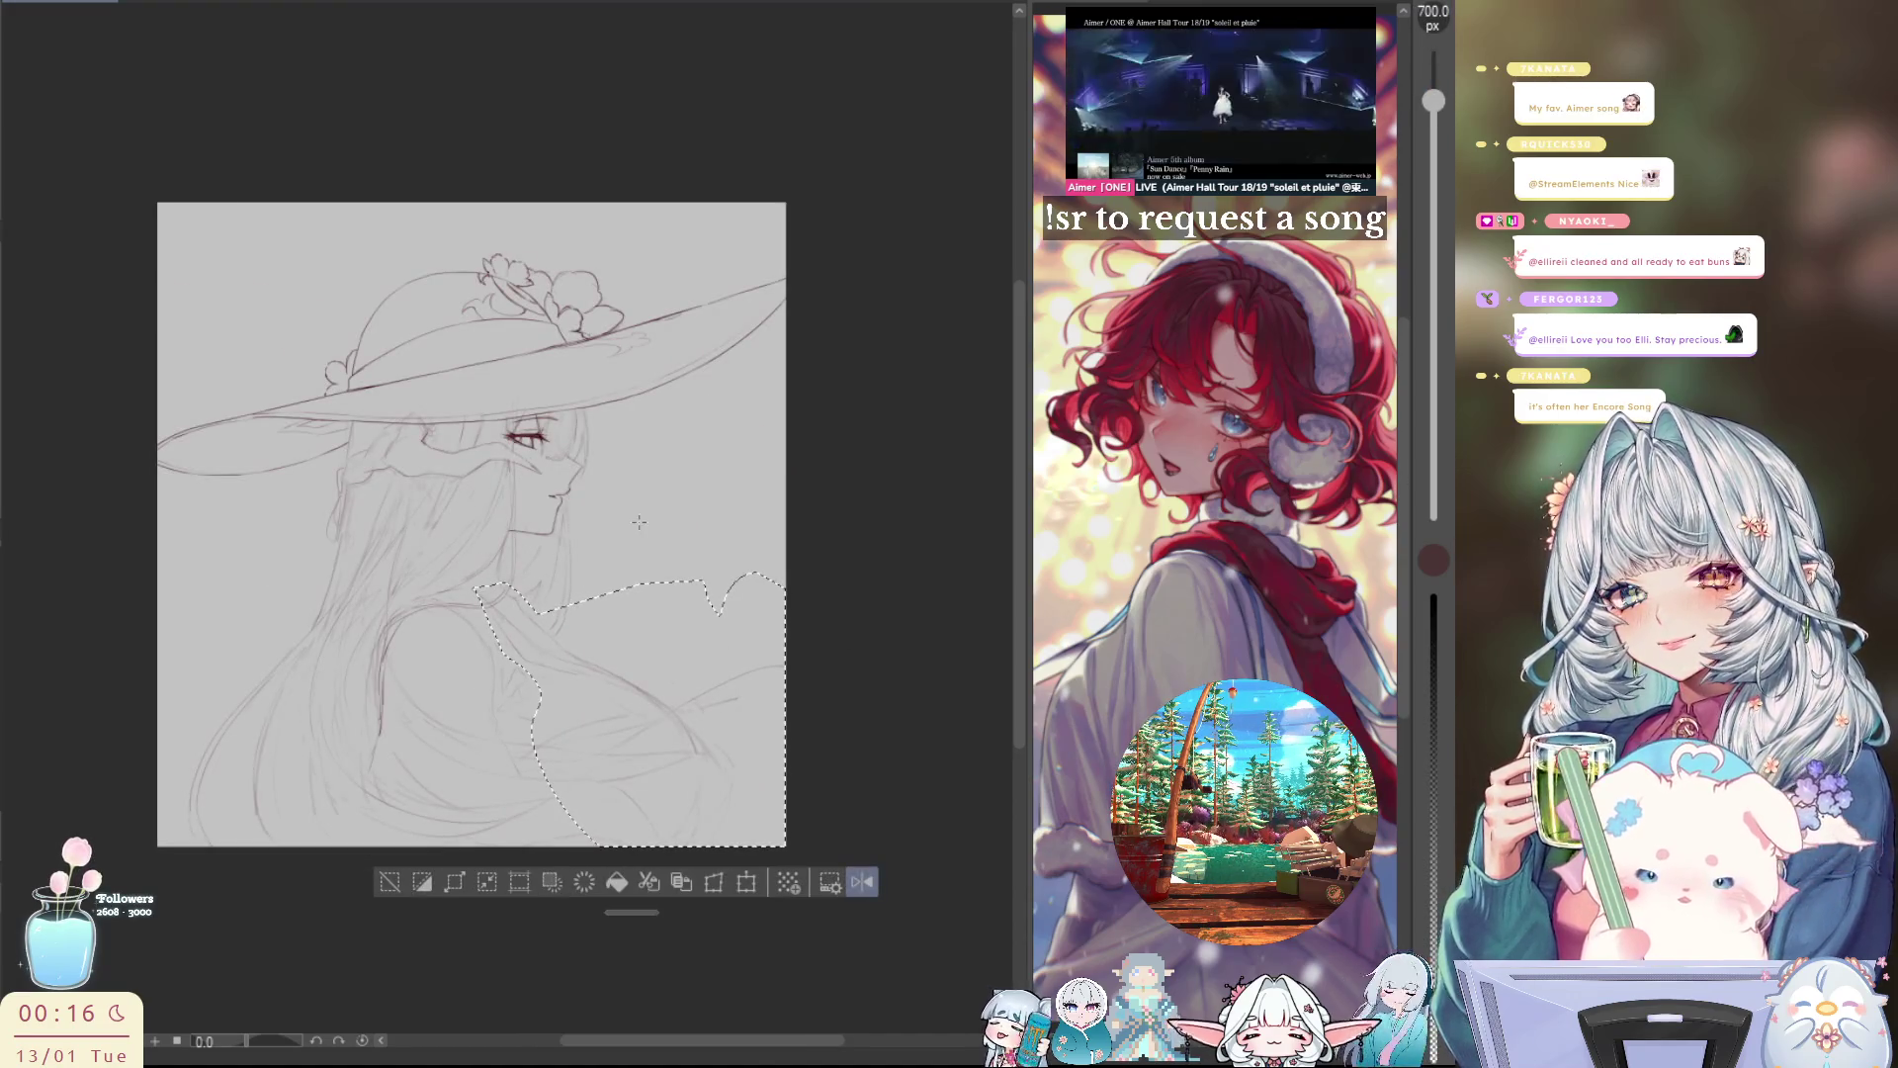
pyautogui.press('h')
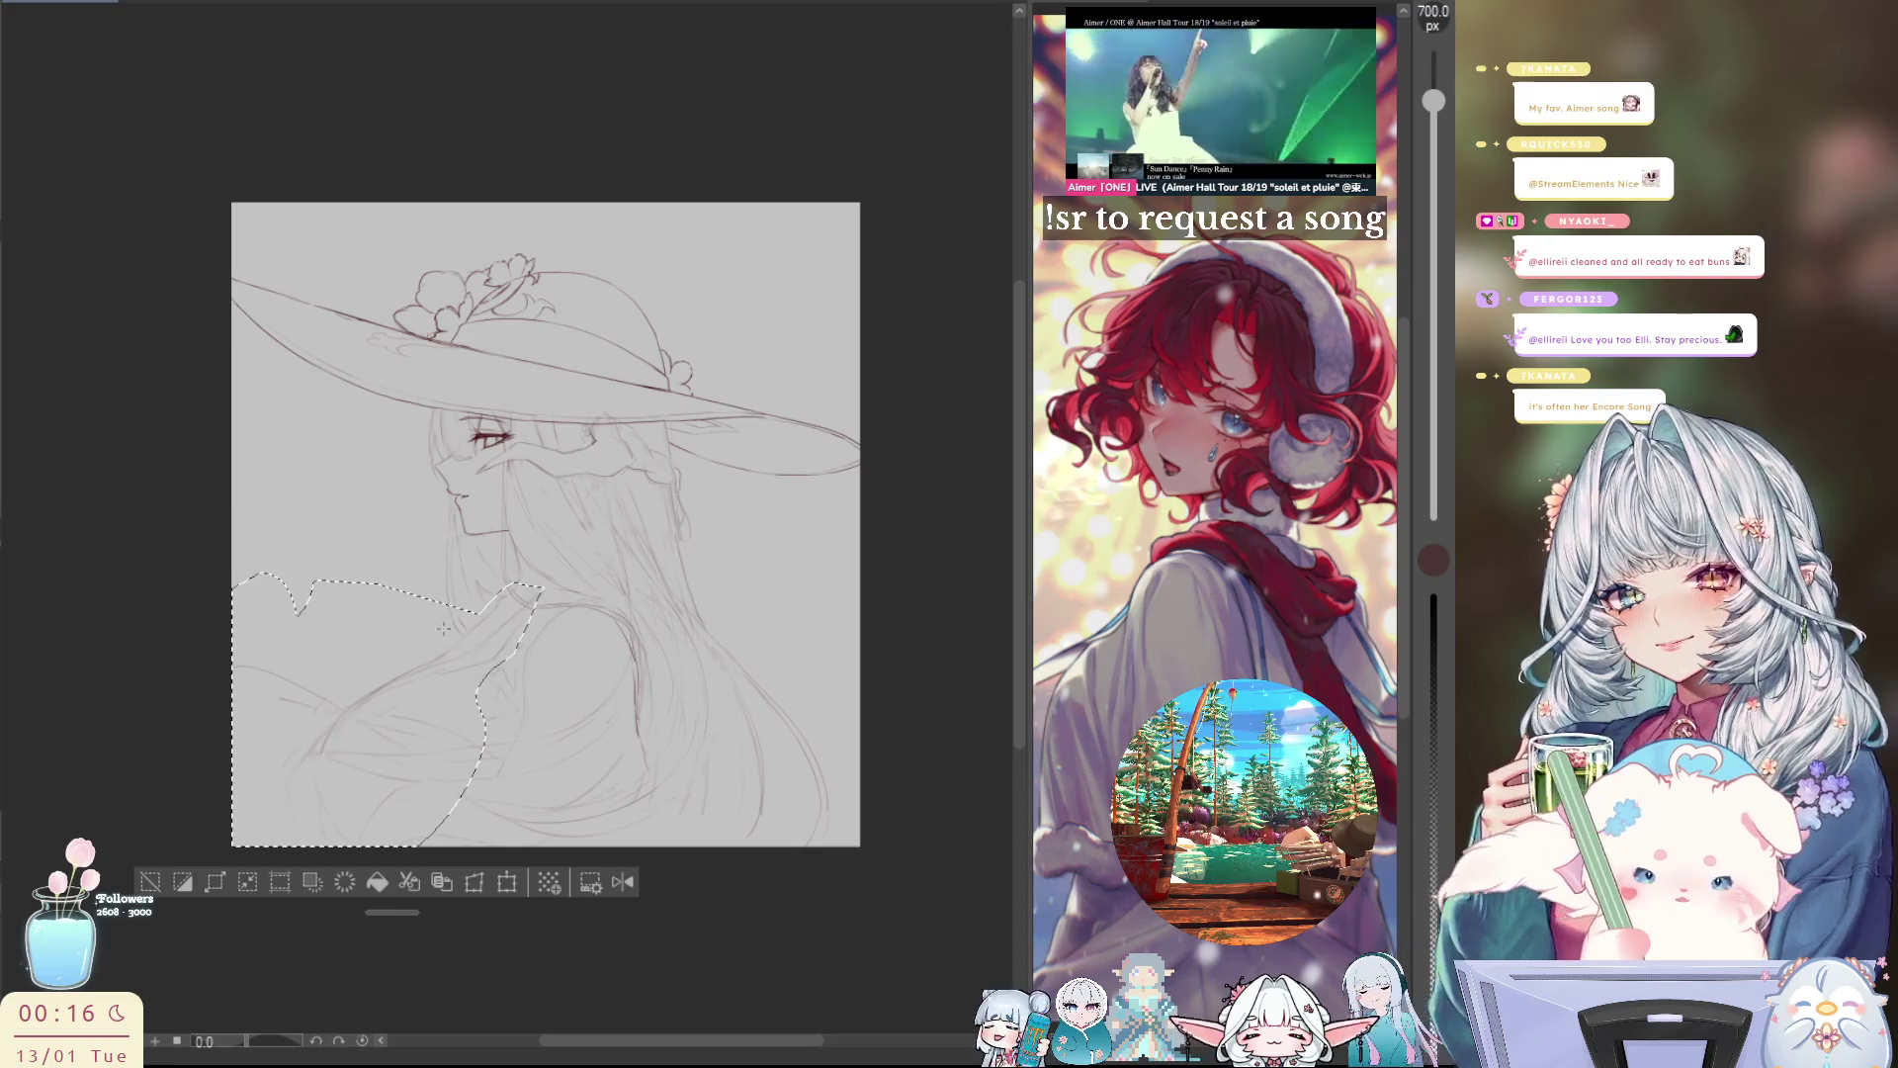
pyautogui.press('h')
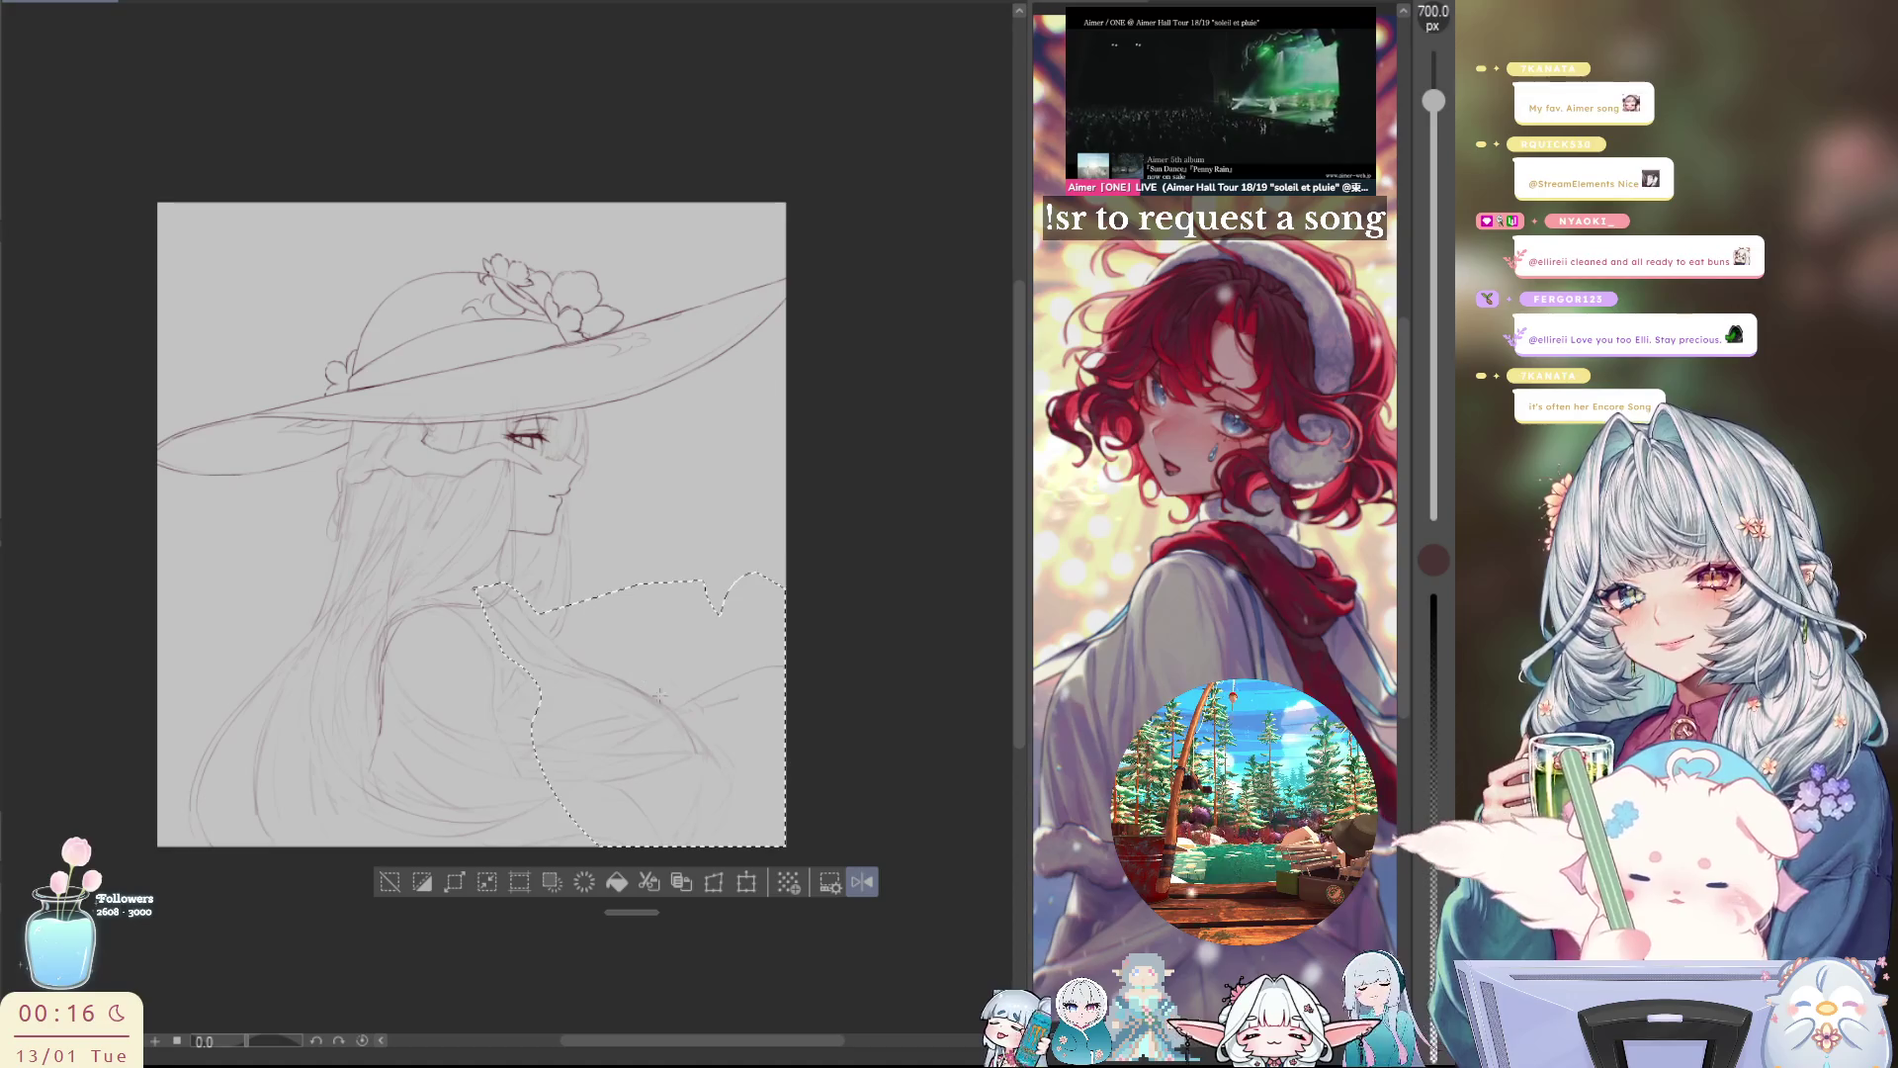
pyautogui.press(']')
pyautogui.press(']')
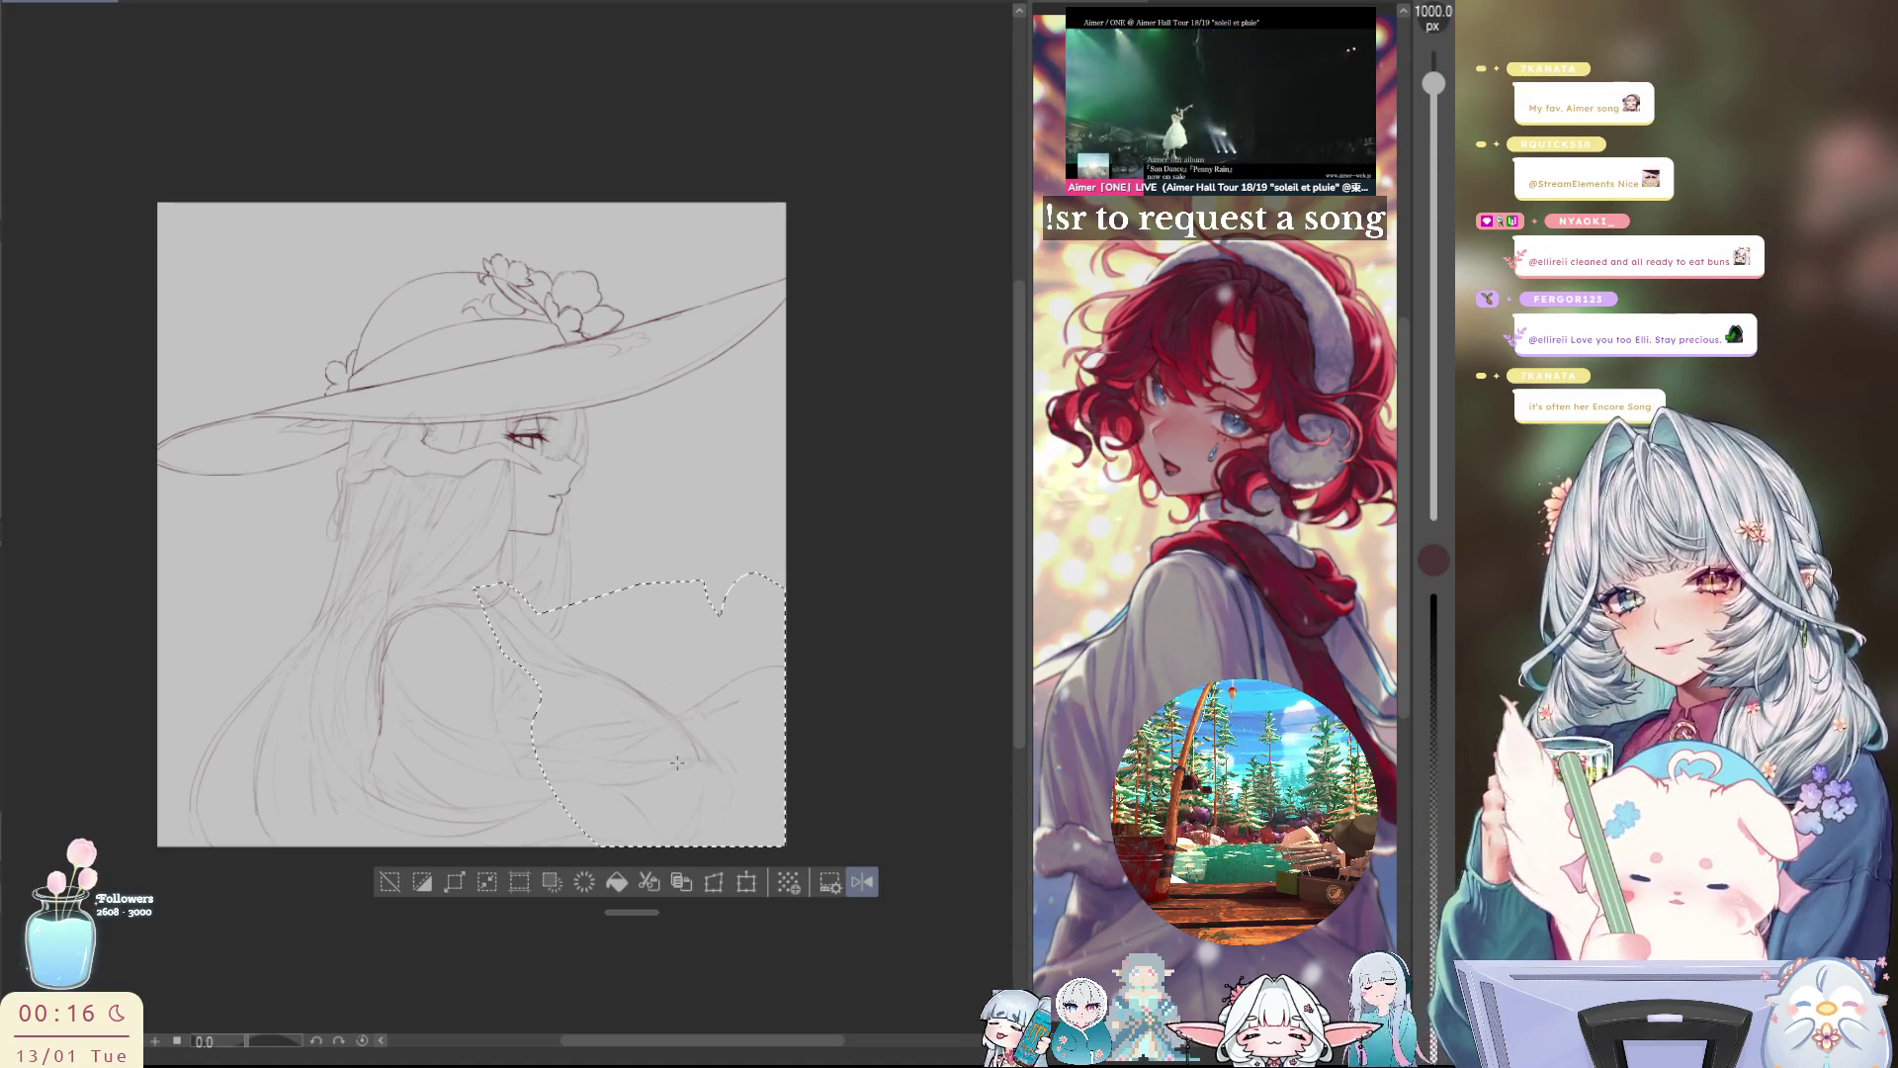
pyautogui.press('h')
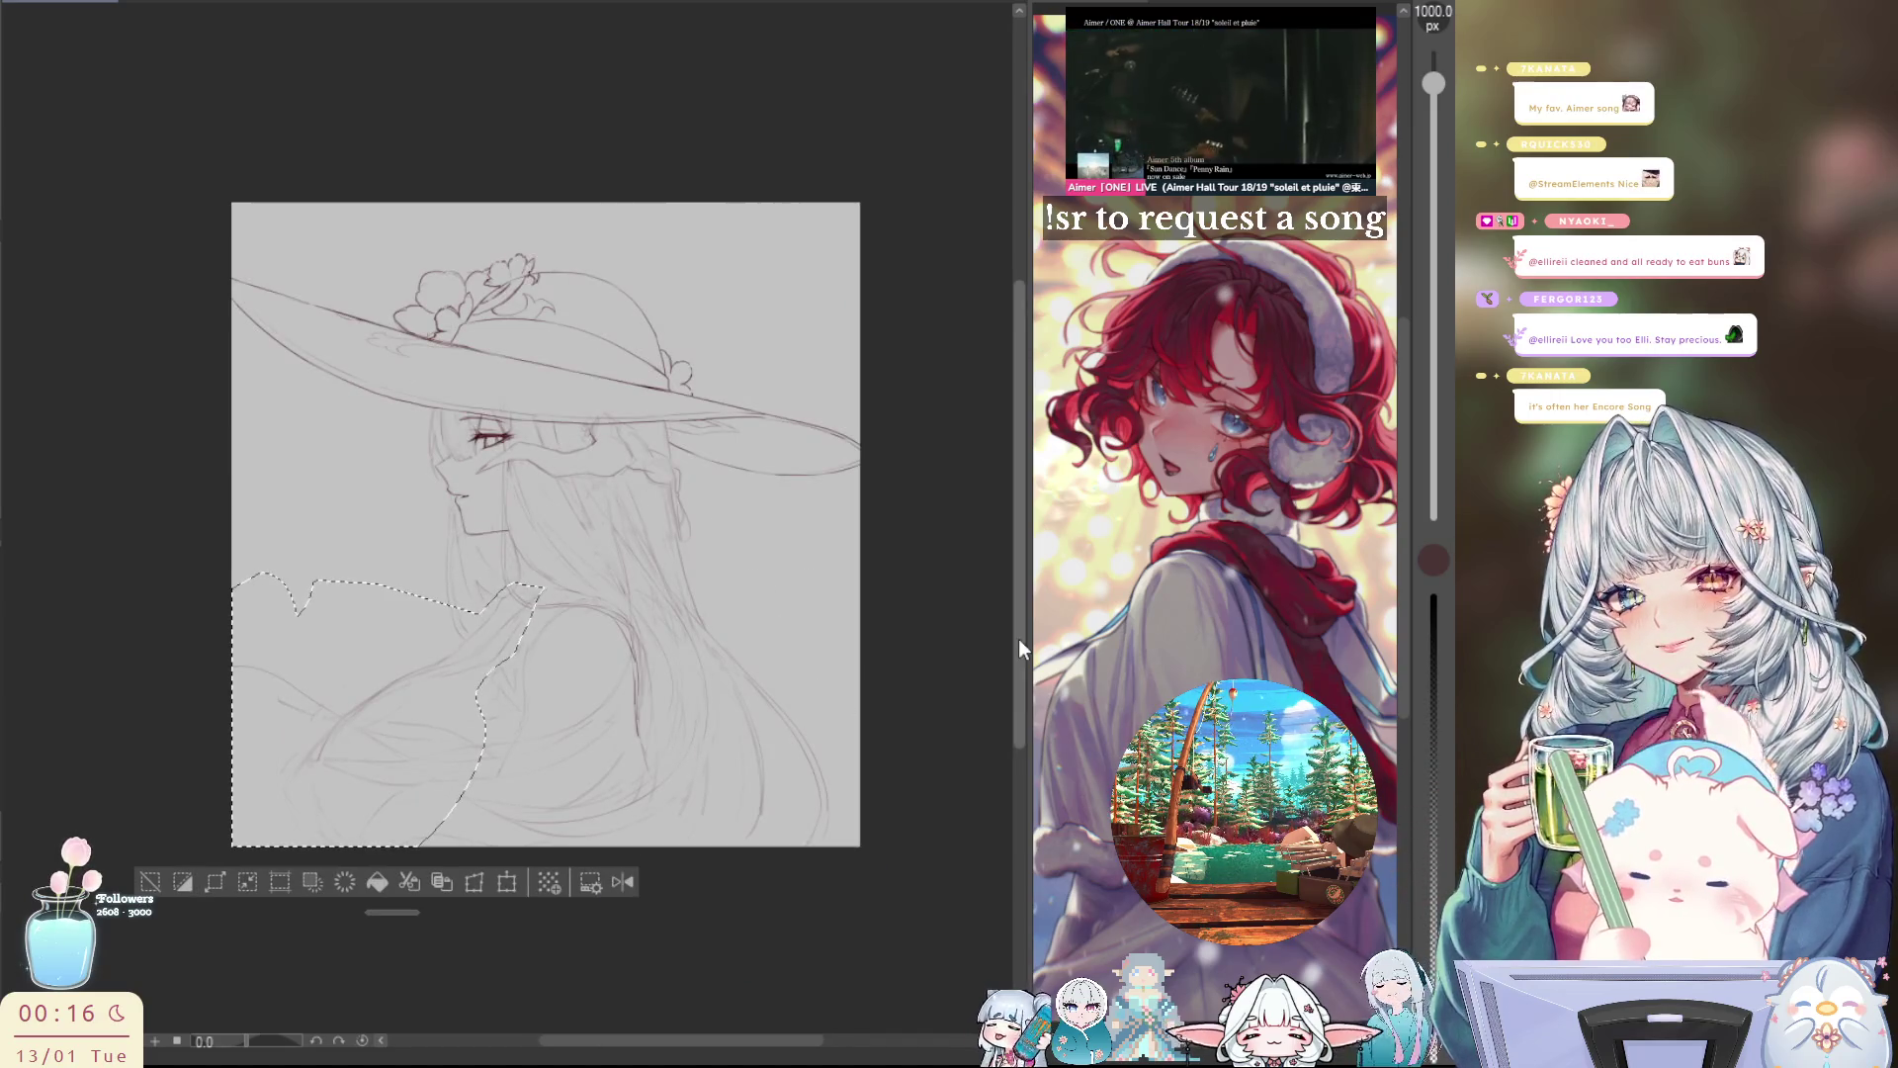
pyautogui.press('h')
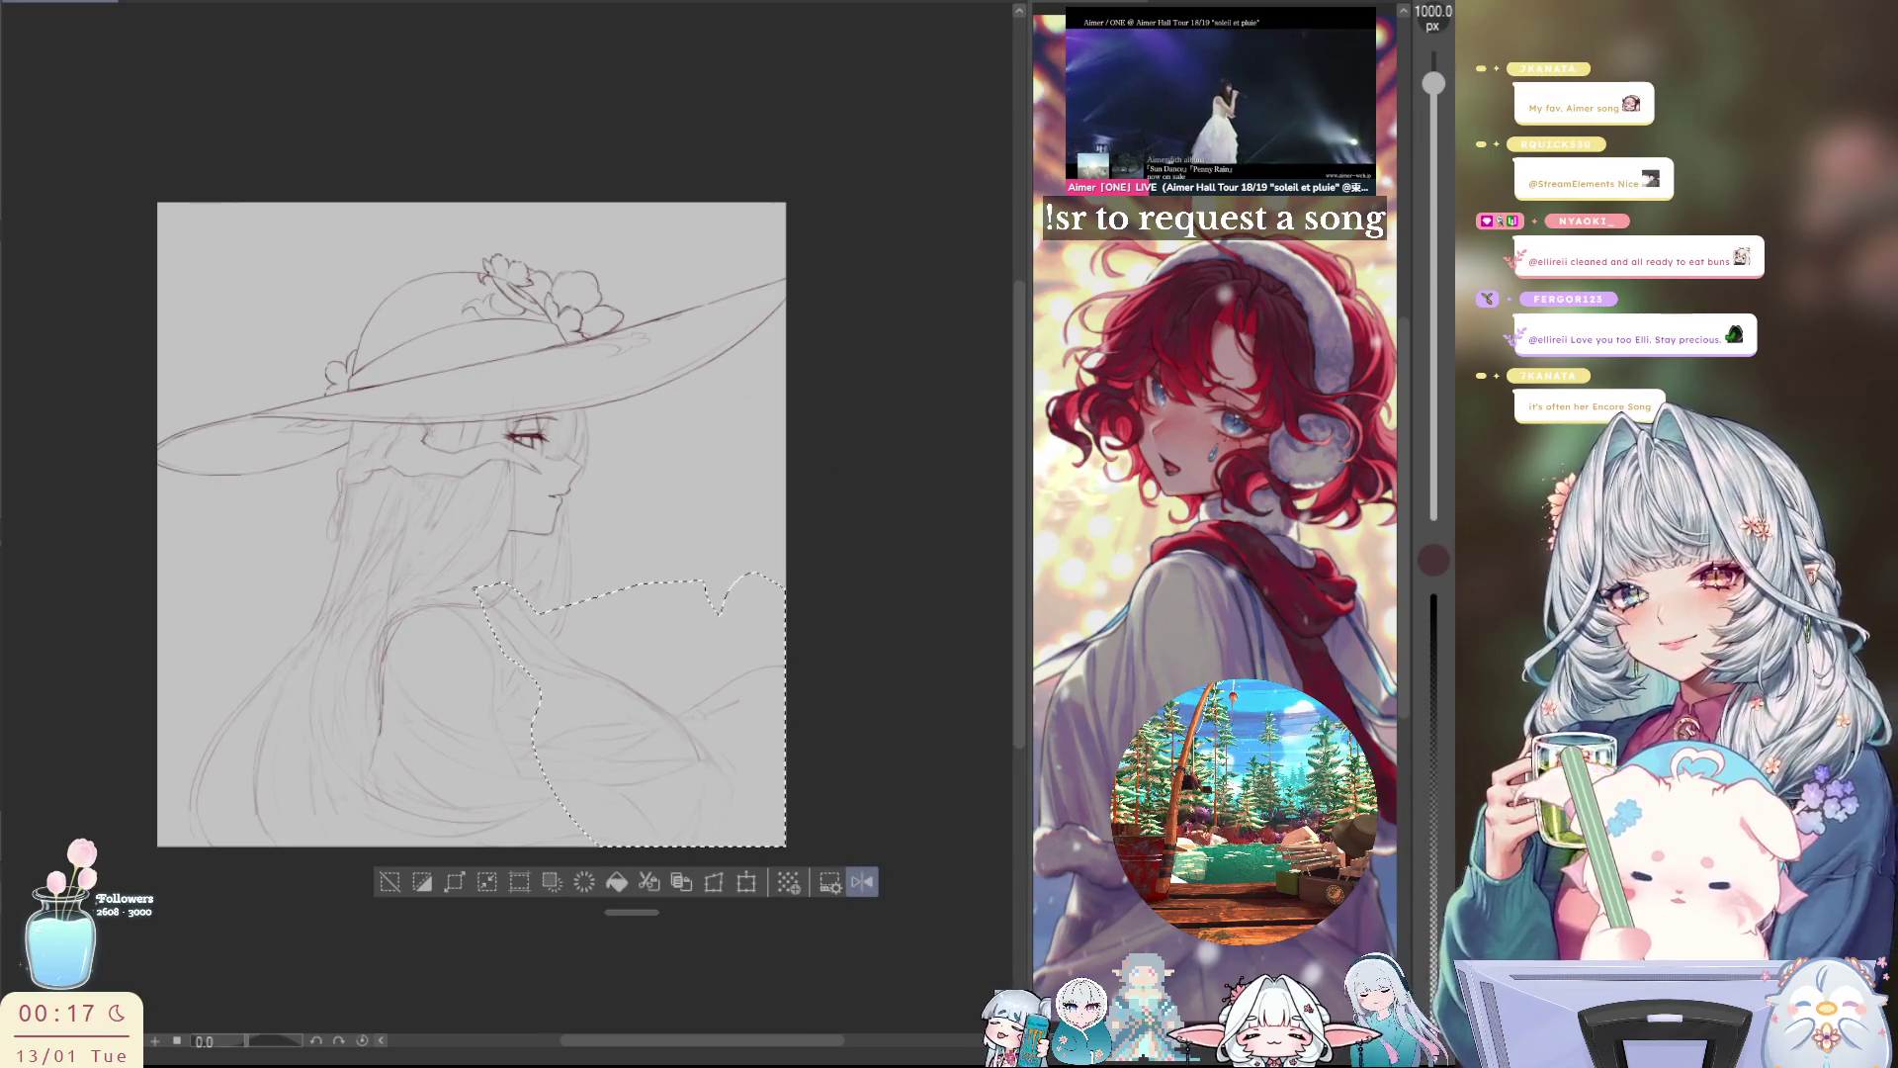
pyautogui.press('[')
pyautogui.press('[')
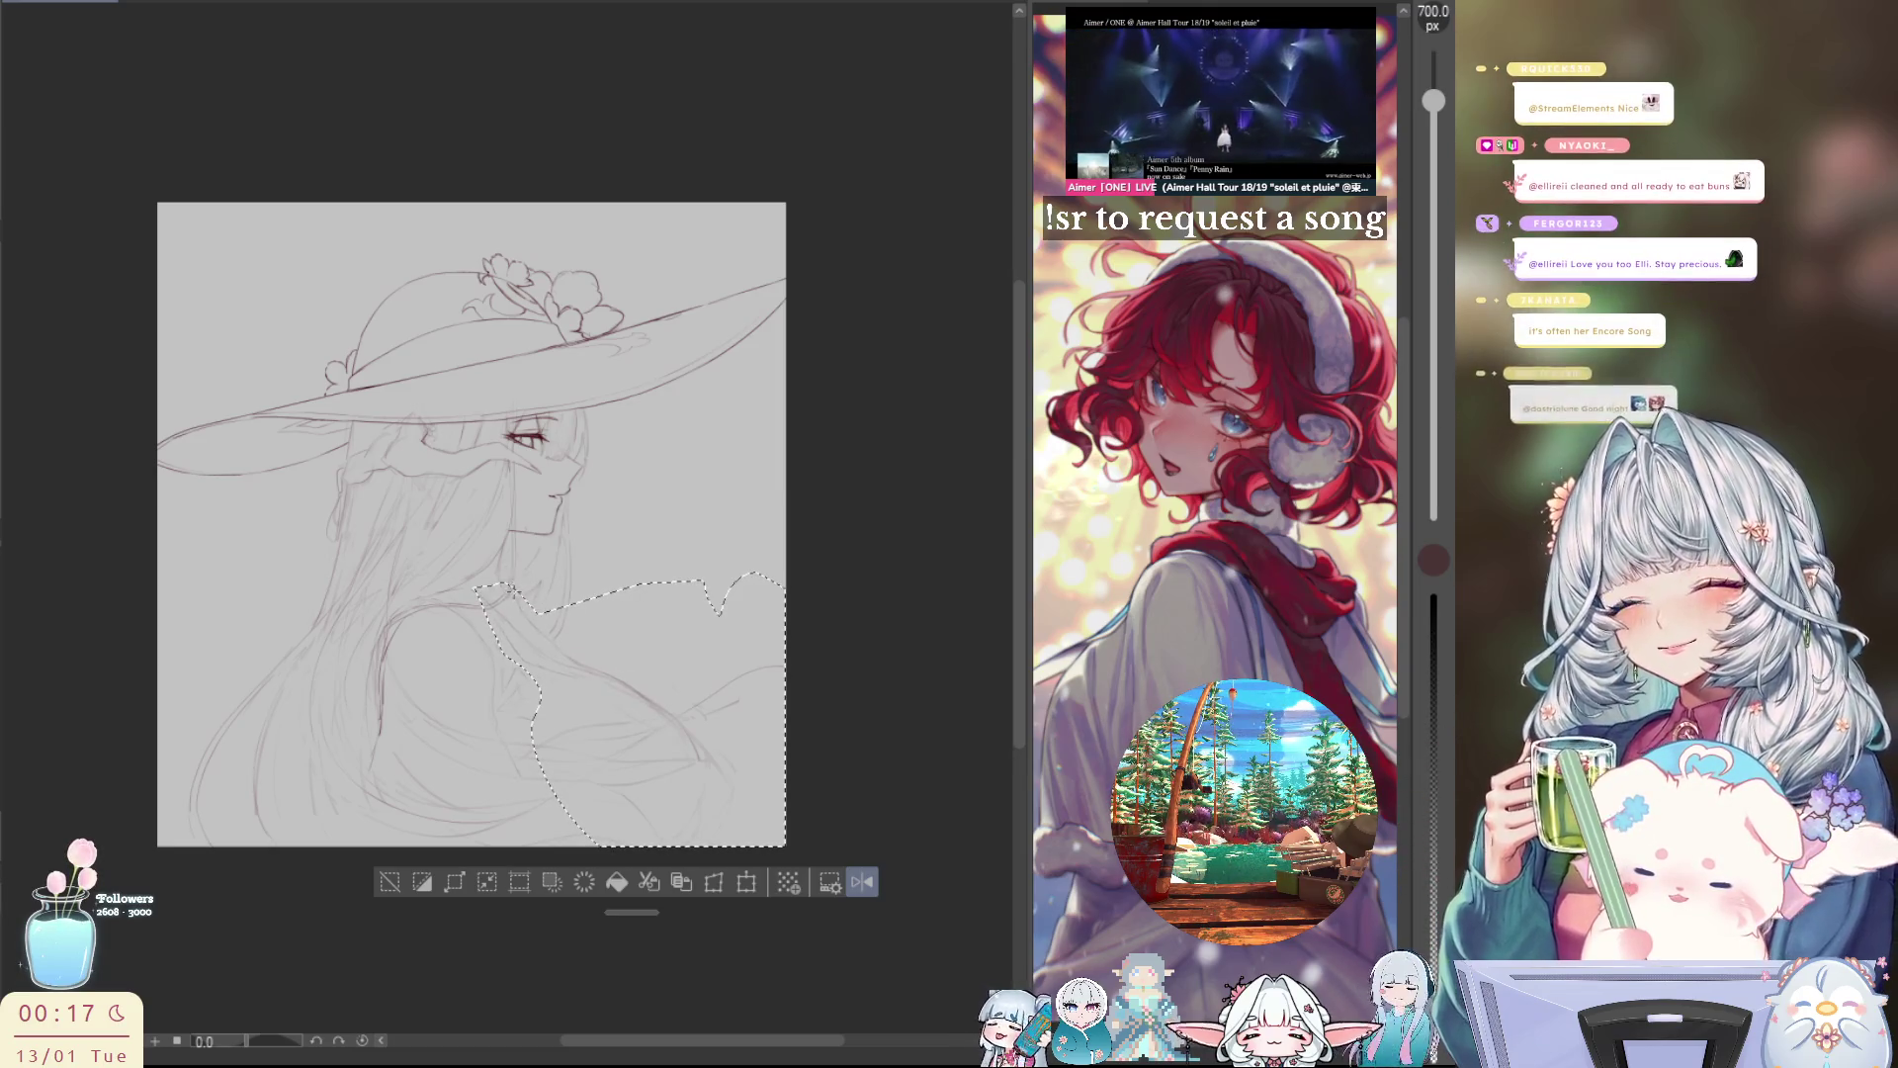
pyautogui.click(390, 881)
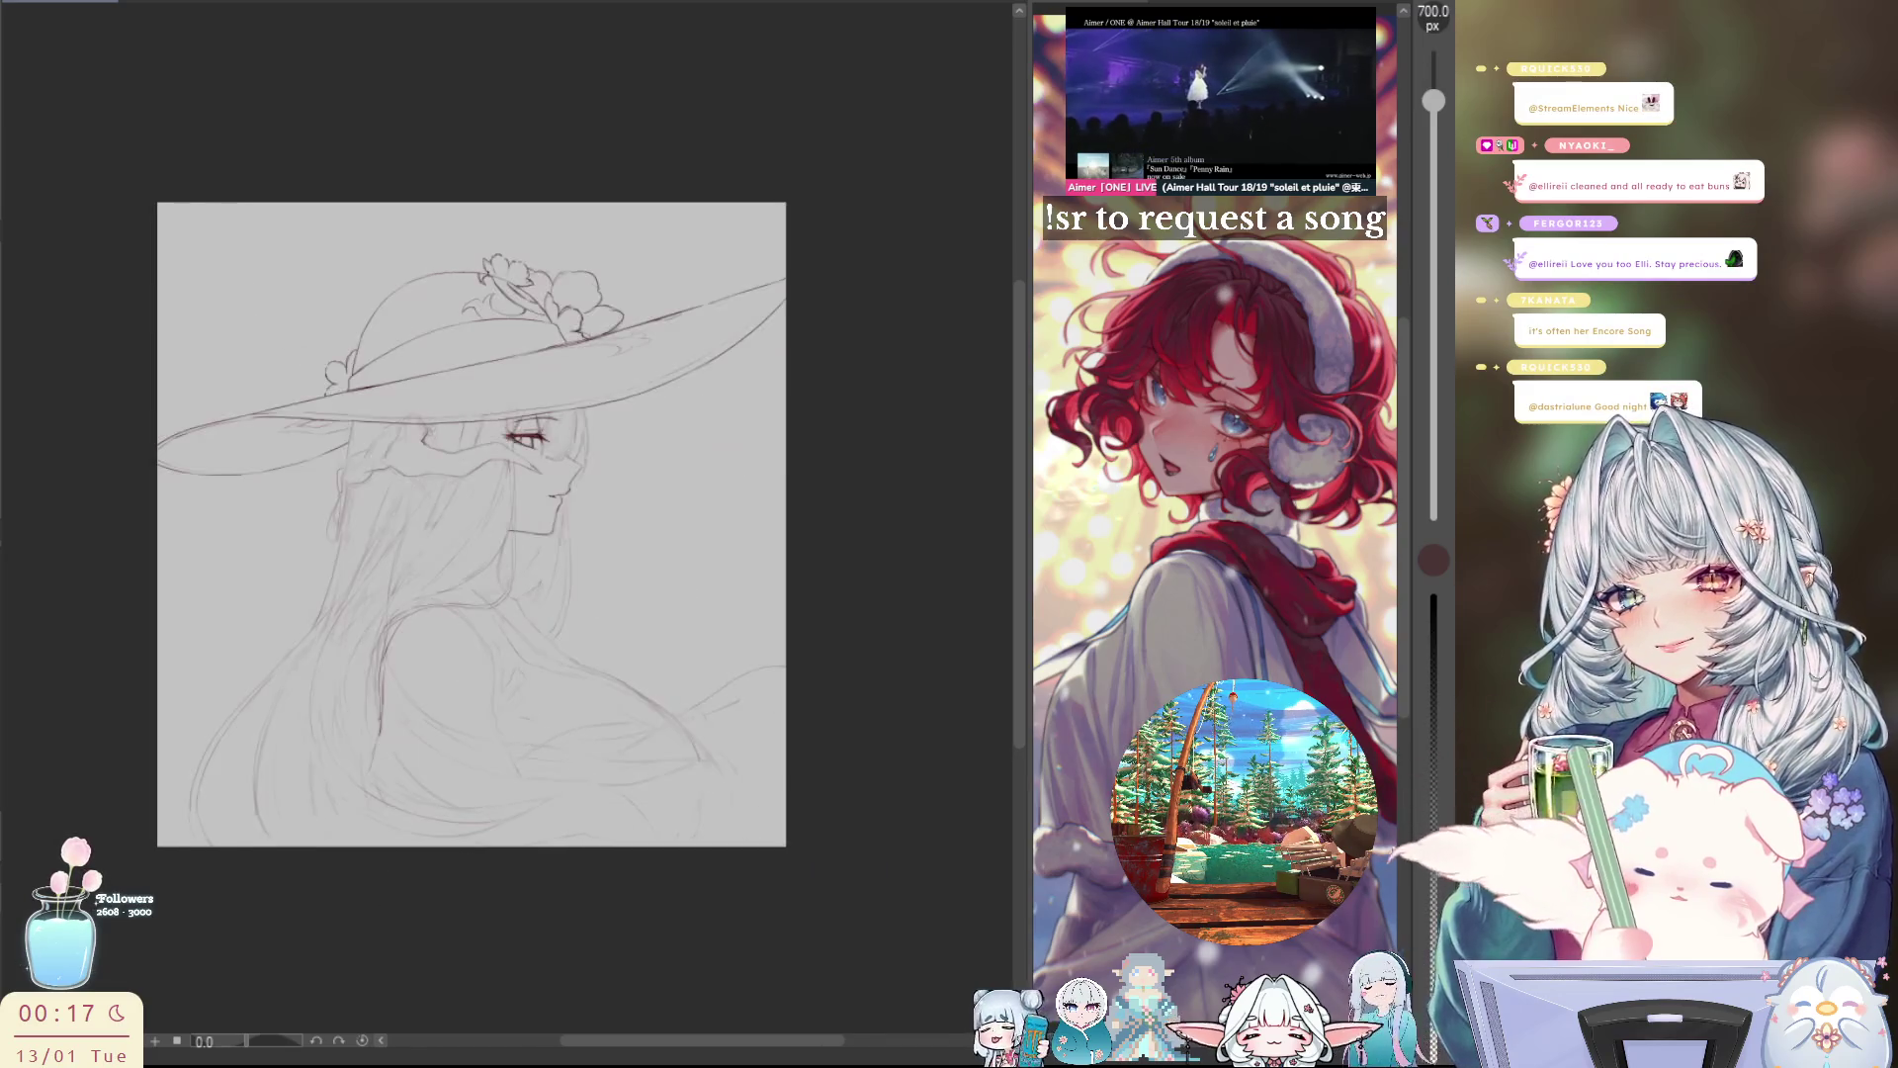
# Step: Set the brush to 5 px, mirror the view, and undo the faint curved stroke and restored selection
pyautogui.press('b')
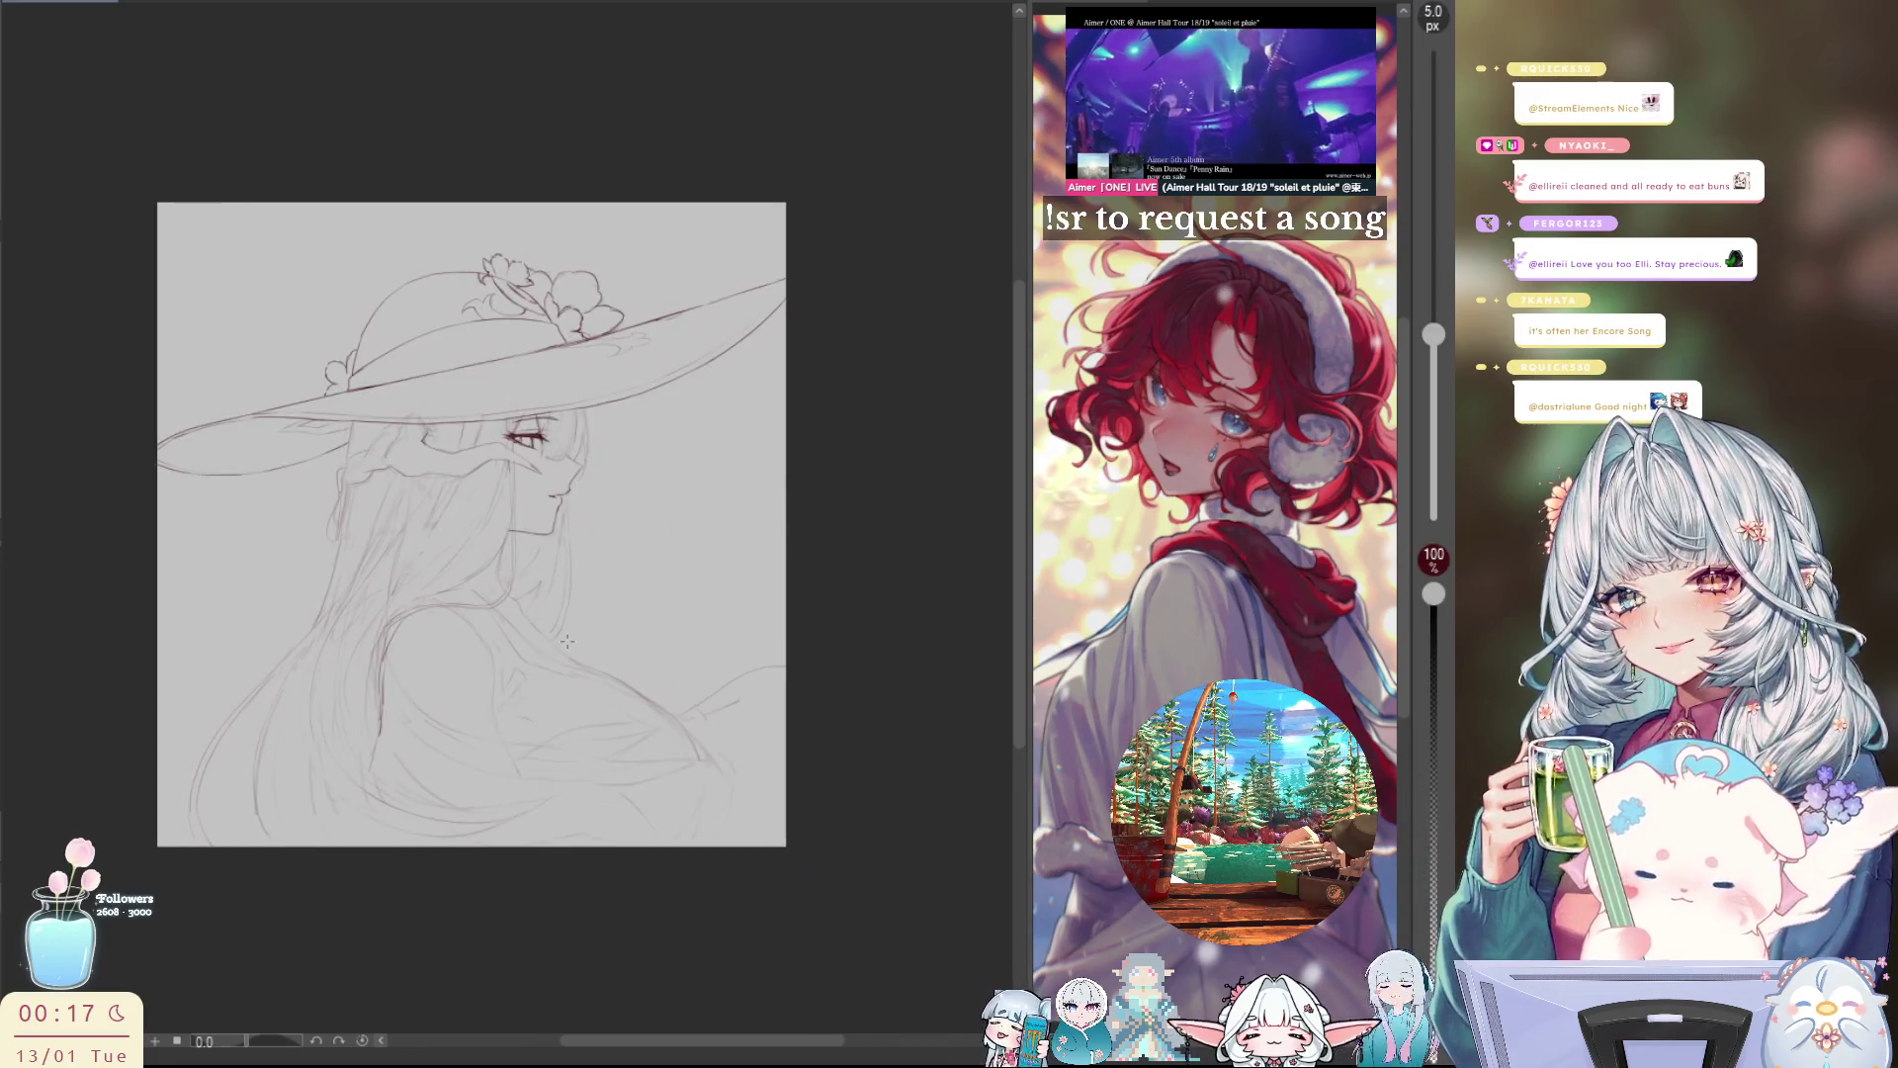
pyautogui.press('h')
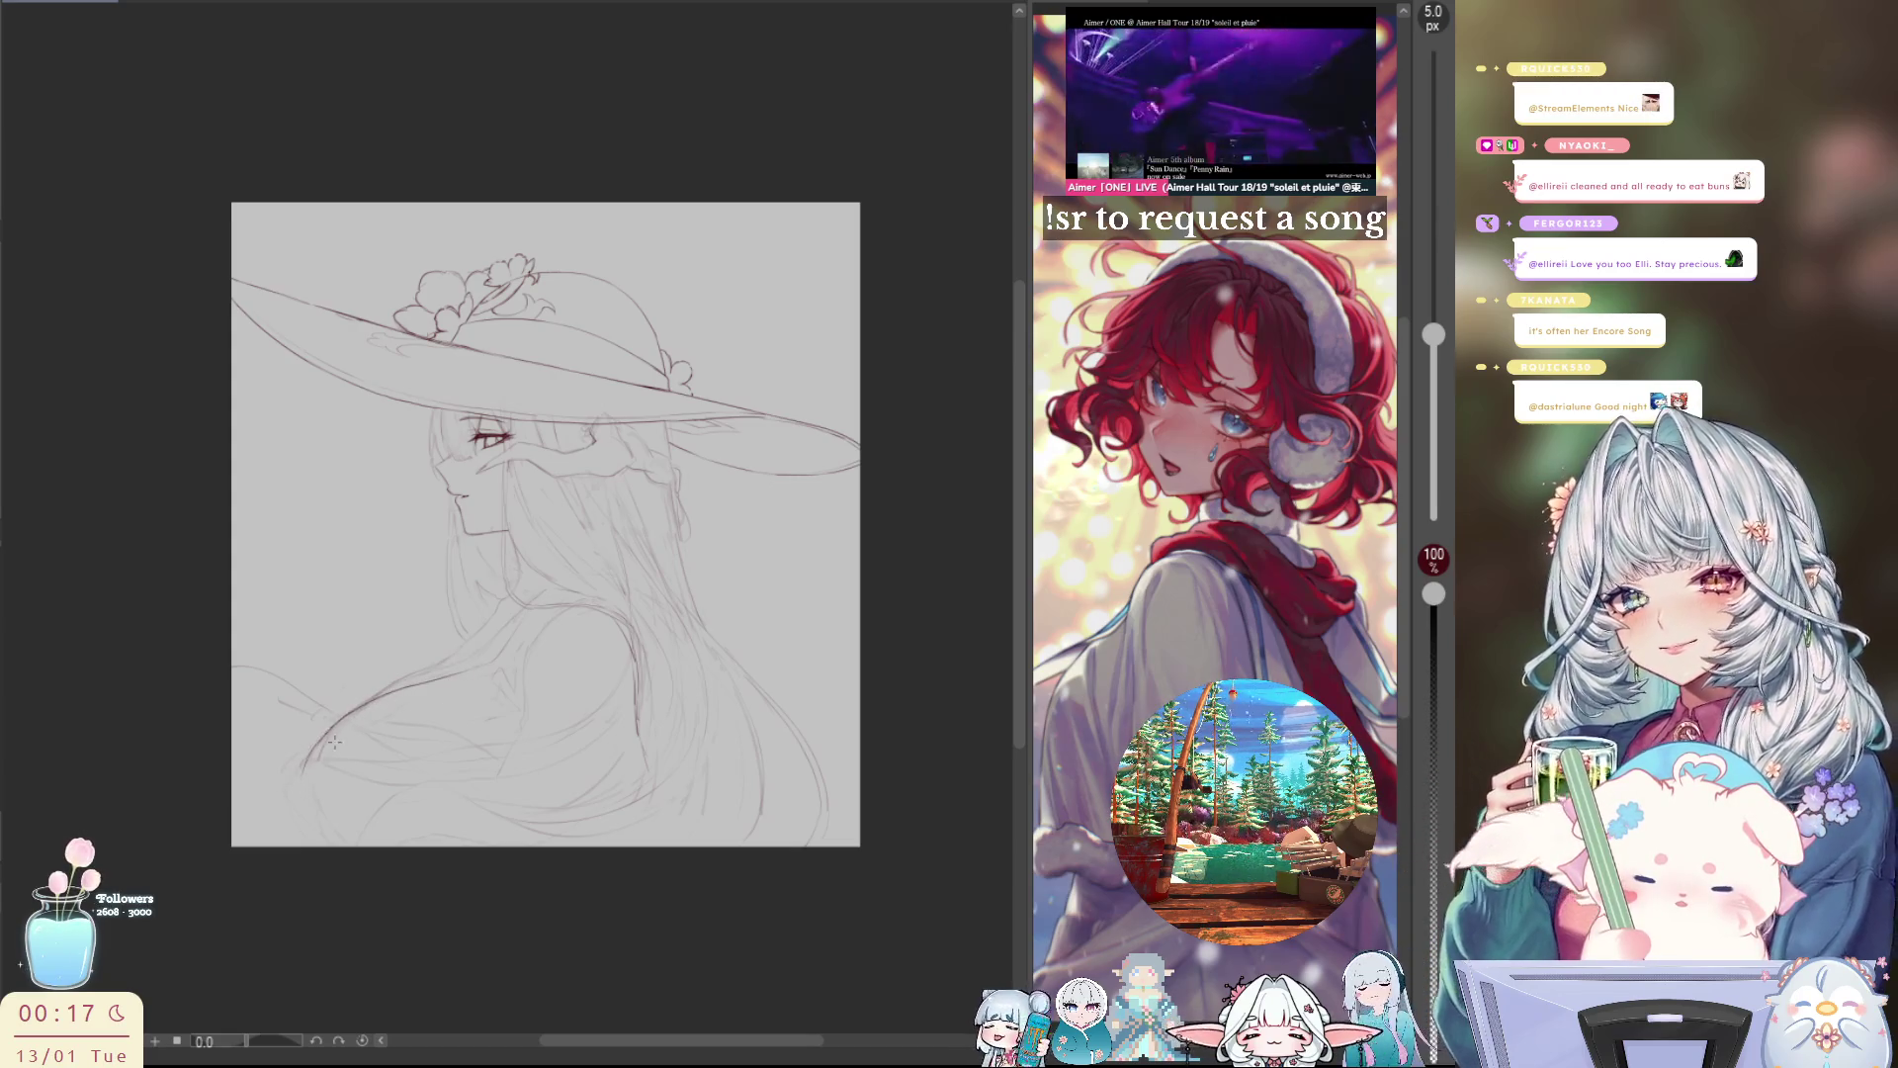
pyautogui.hotkey('ctrl', 'z')
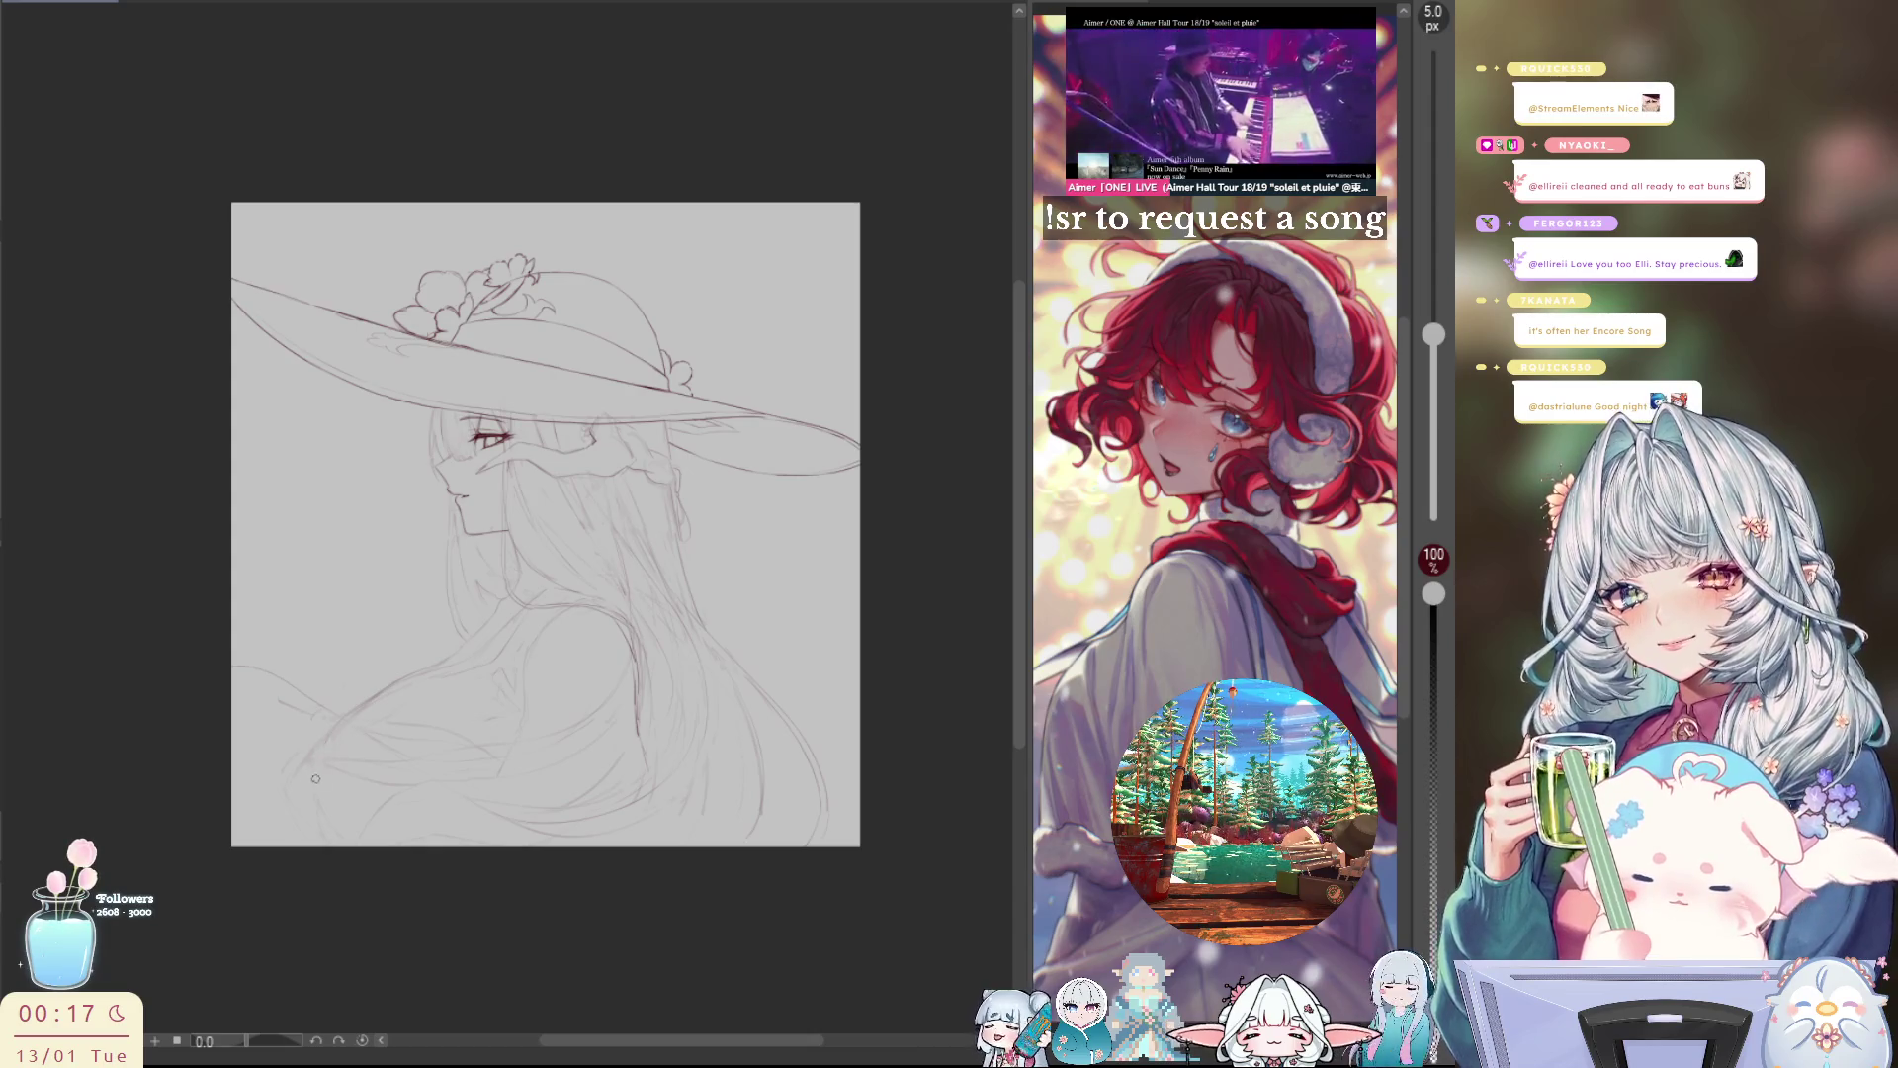
pyautogui.hotkey('ctrl', 'z')
pyautogui.hotkey('ctrl', 'd')
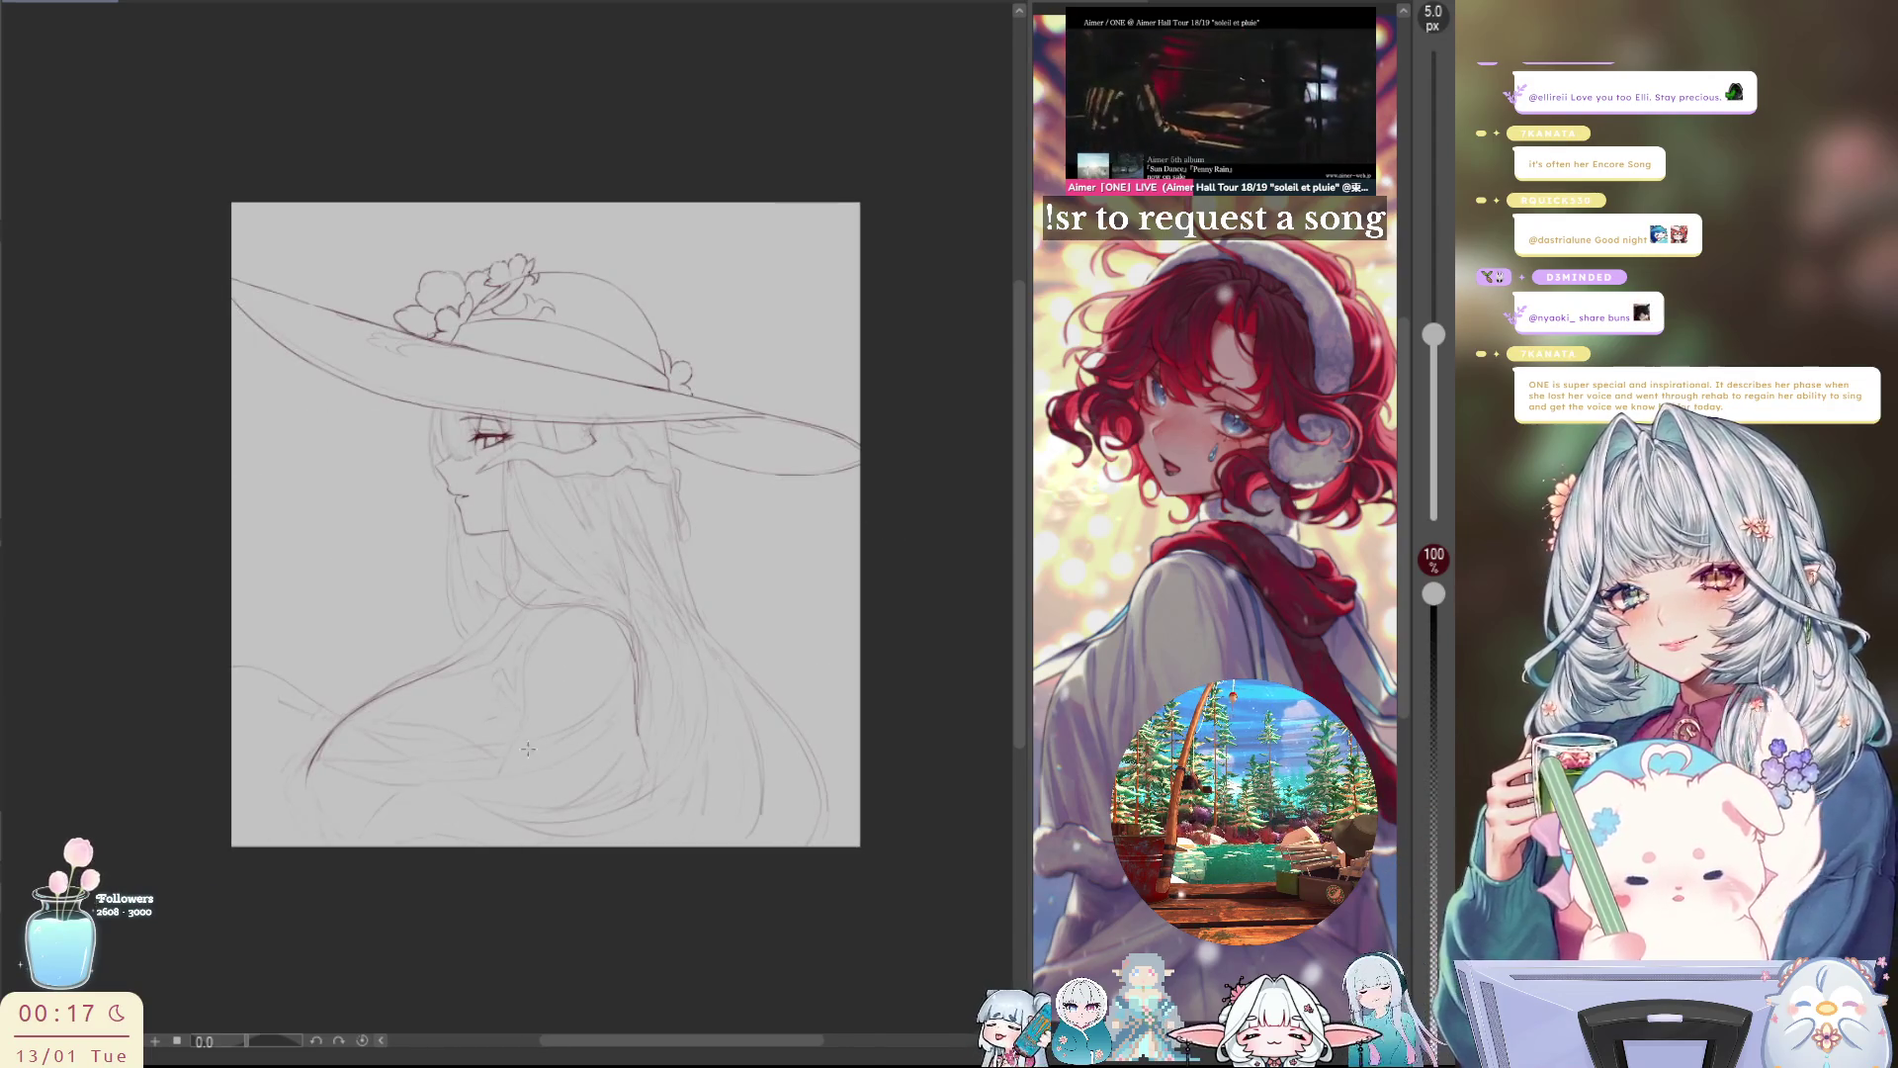
# Step: Draw a short line down the shoulder edge and check it mirrored both ways
pyautogui.moveTo(520, 678); pyautogui.dragTo(509, 786)
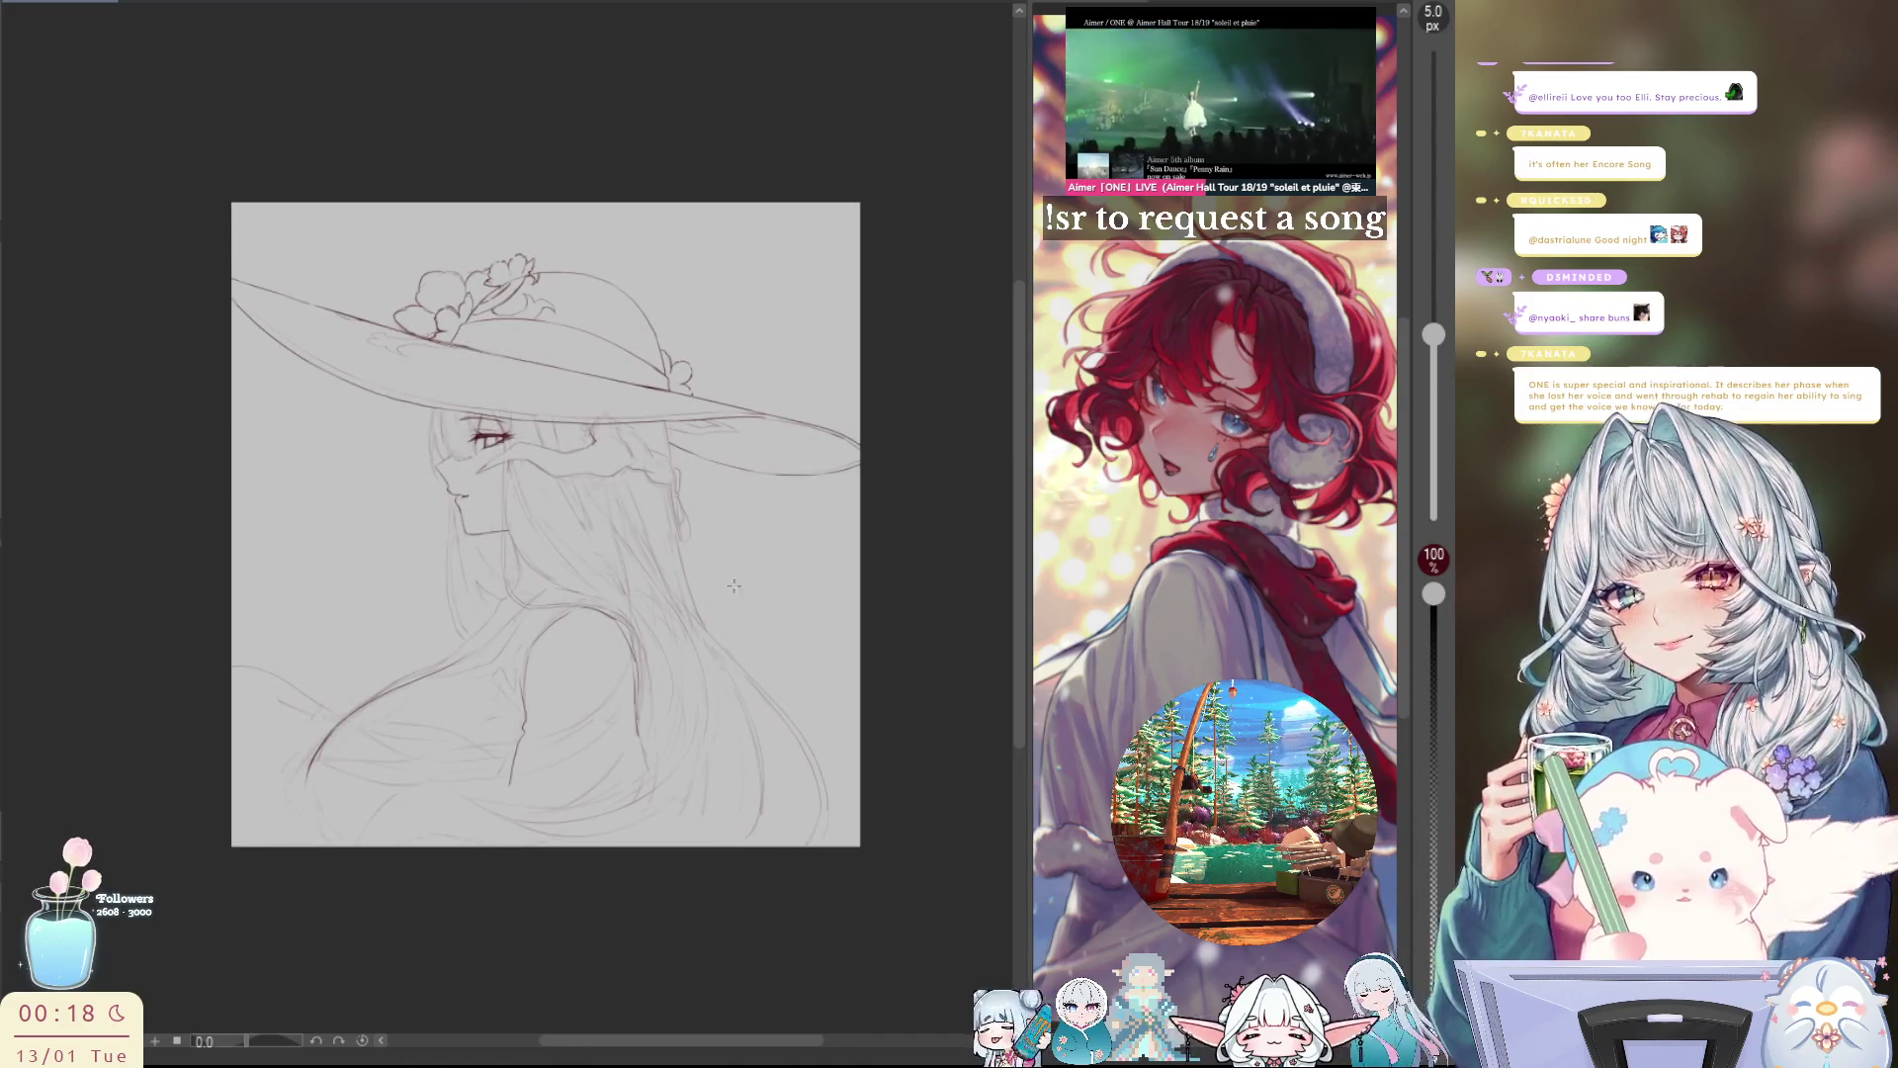
pyautogui.press('h')
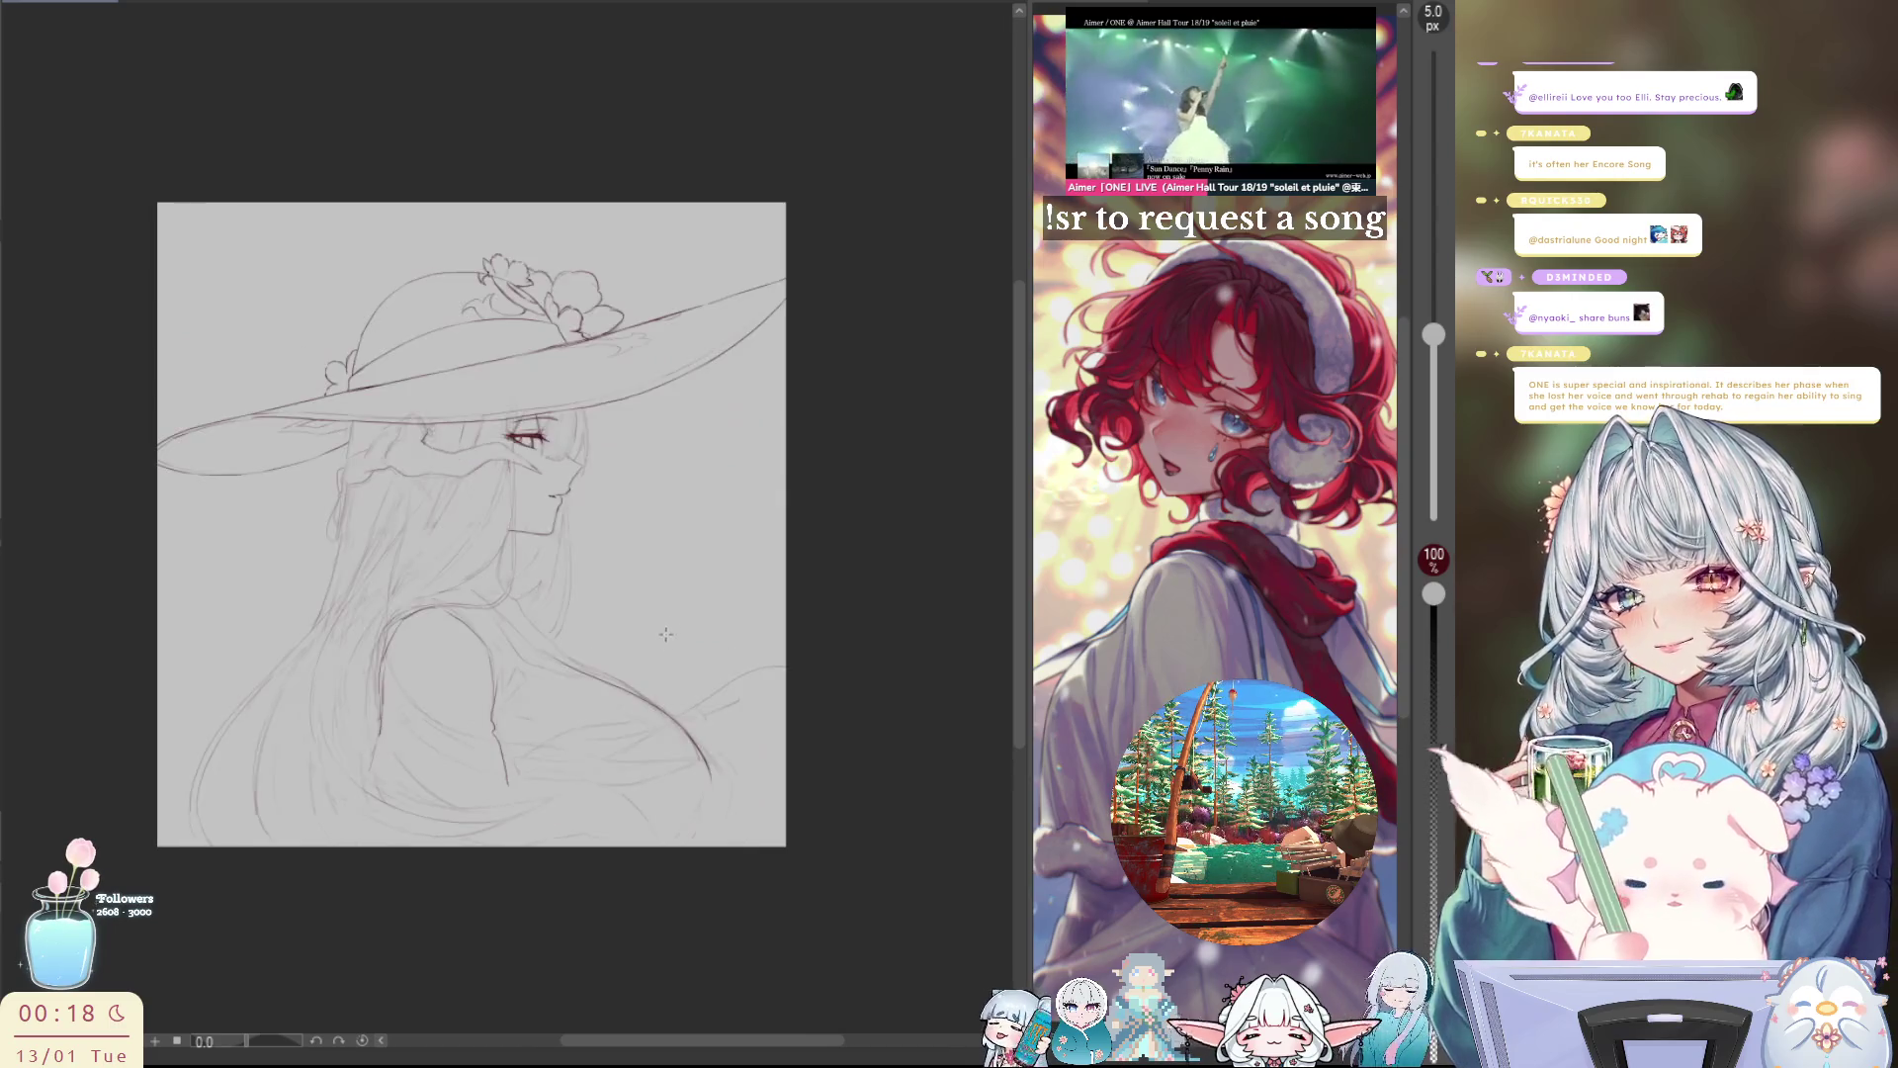
pyautogui.press('h')
pyautogui.scroll(1, 712, 593)
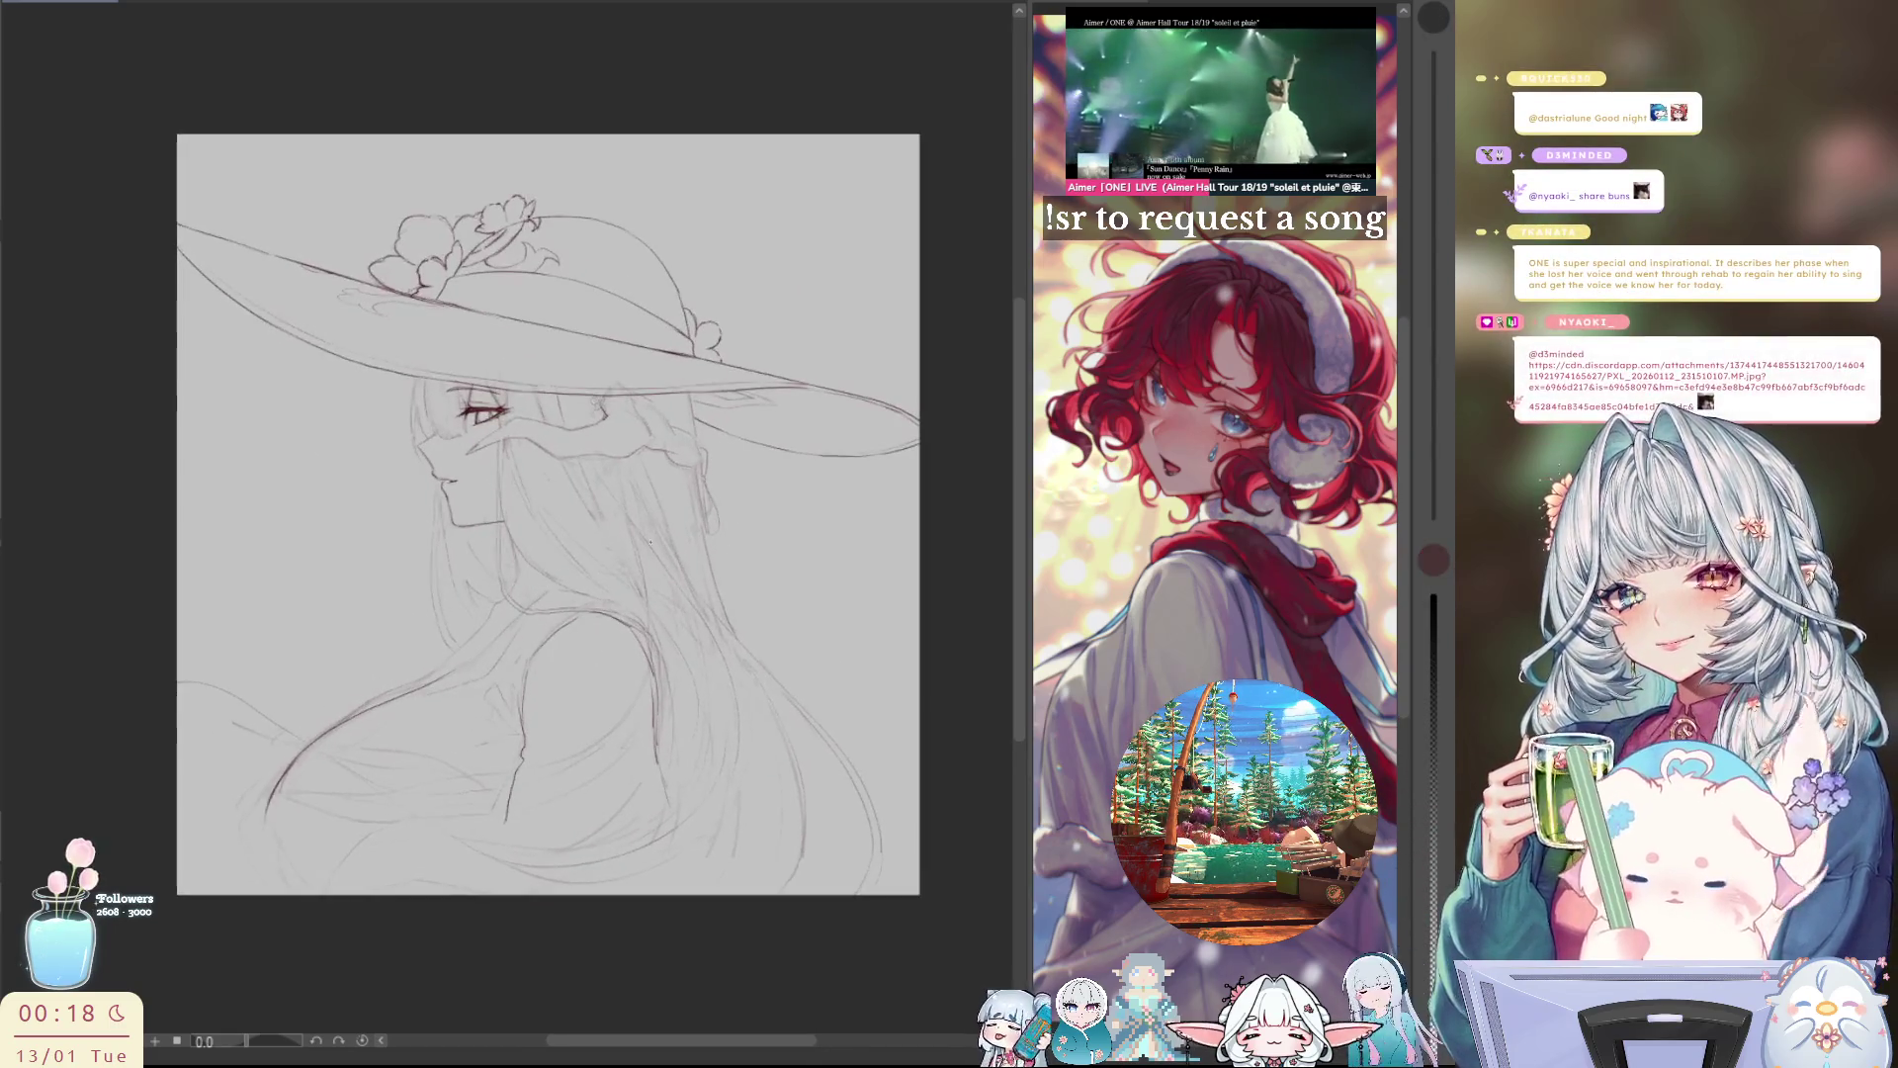
pyautogui.scroll(1, 425, 417)
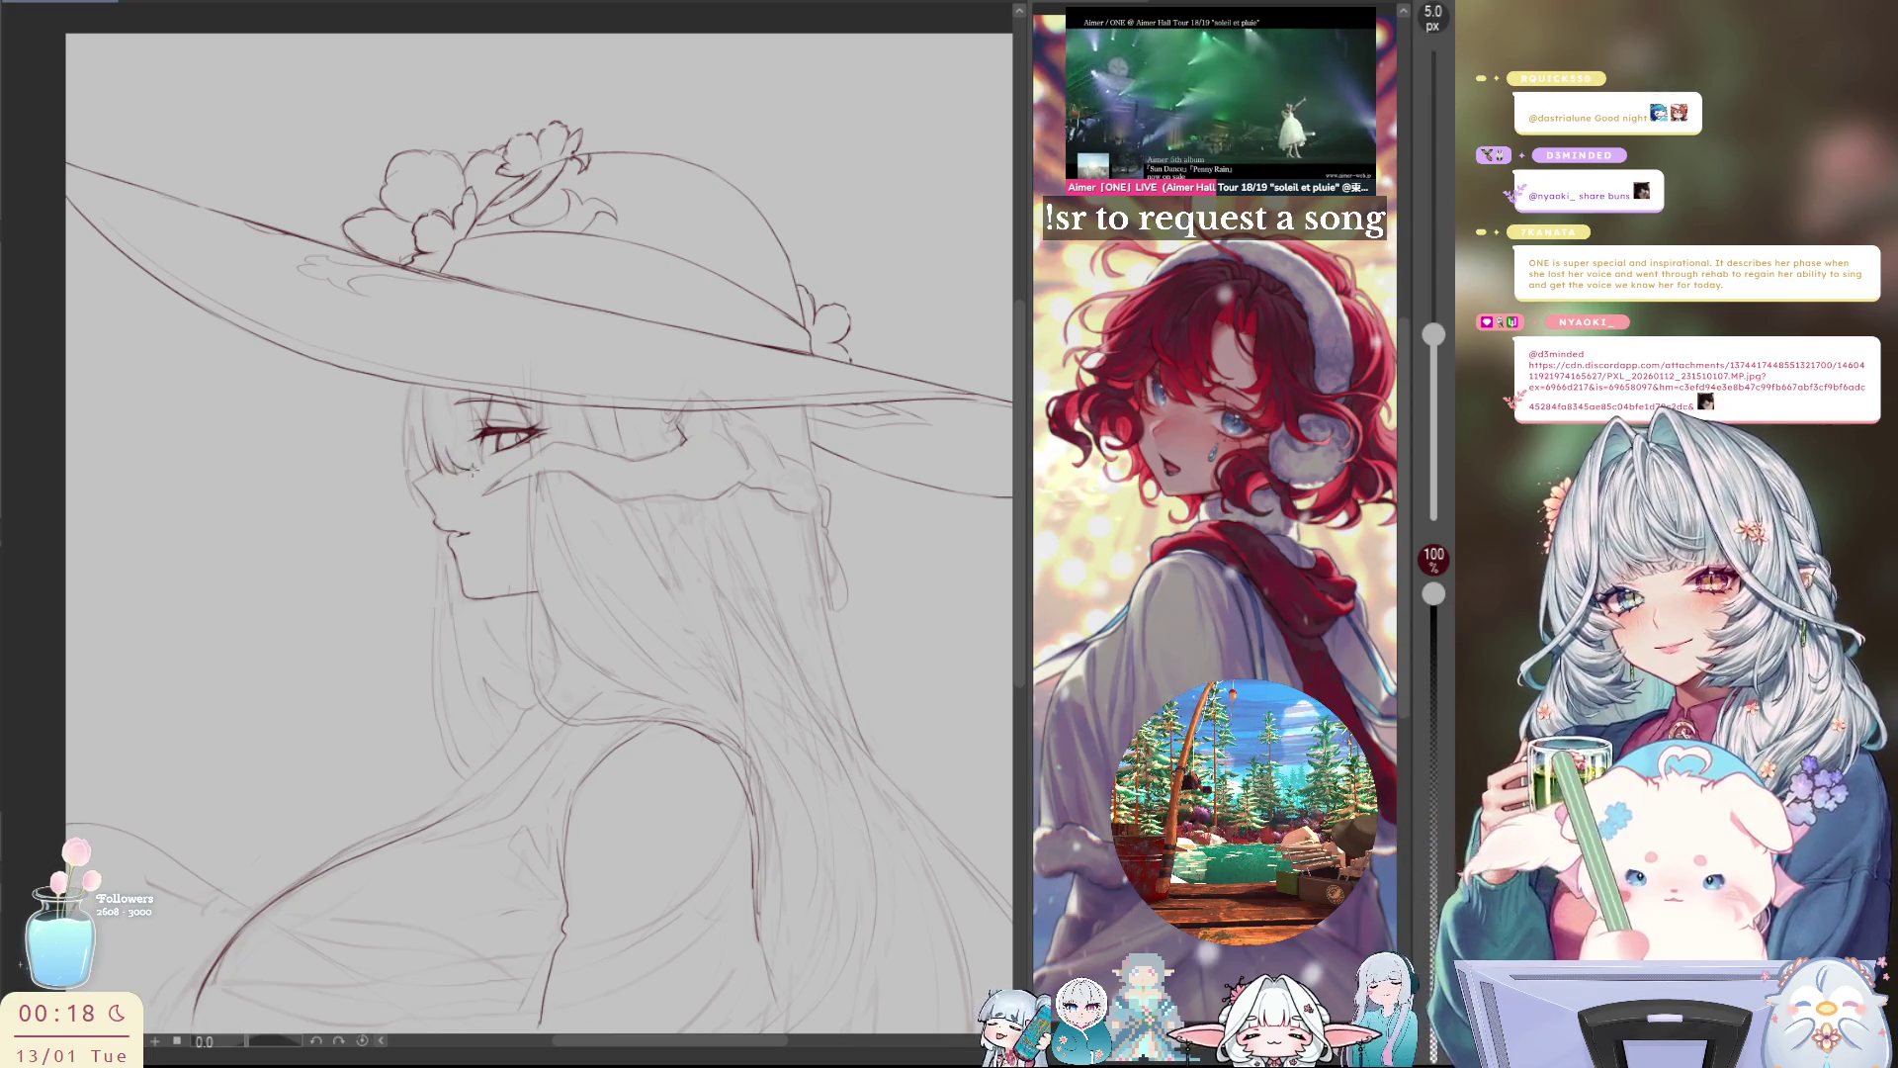
pyautogui.press('h')
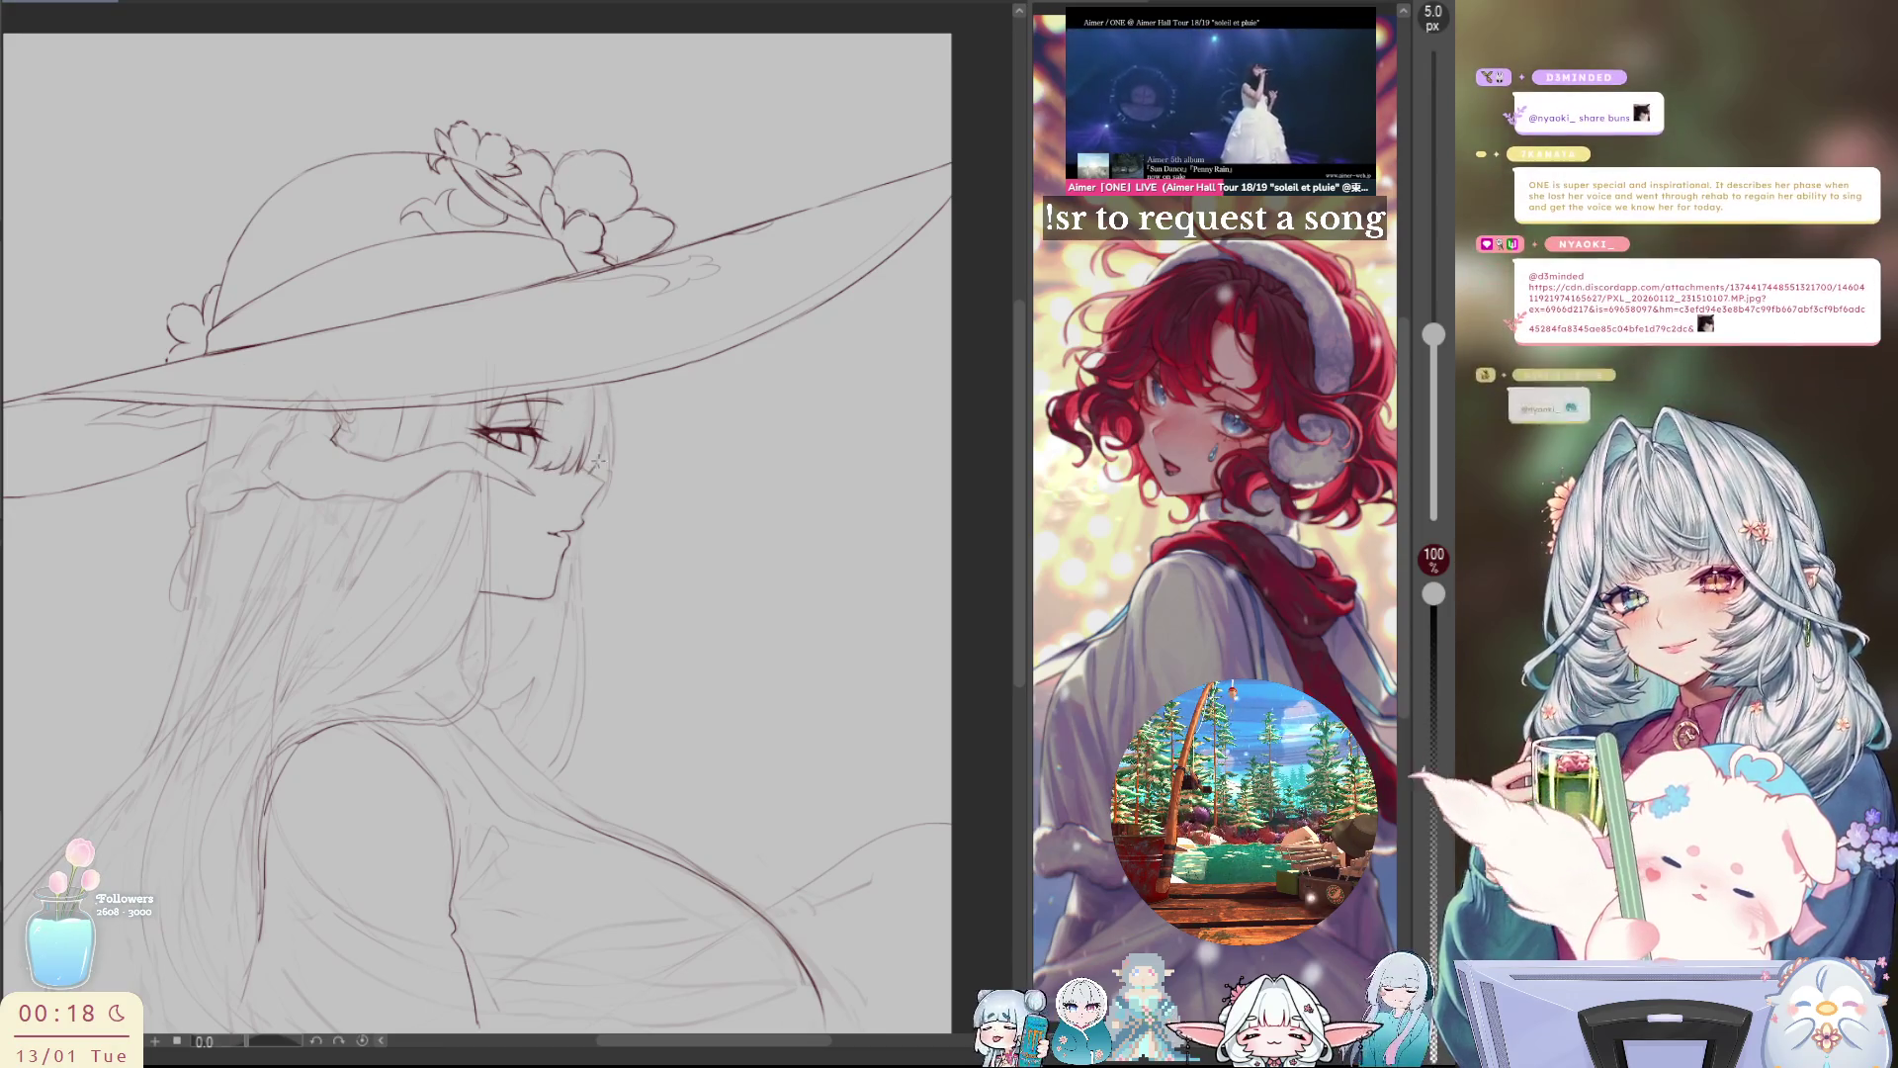
pyautogui.moveTo(610, 448)
pyautogui.mouseDown()
pyautogui.moveTo(599, 504)
pyautogui.moveTo(614, 415)
pyautogui.mouseUp()
pyautogui.press('h')
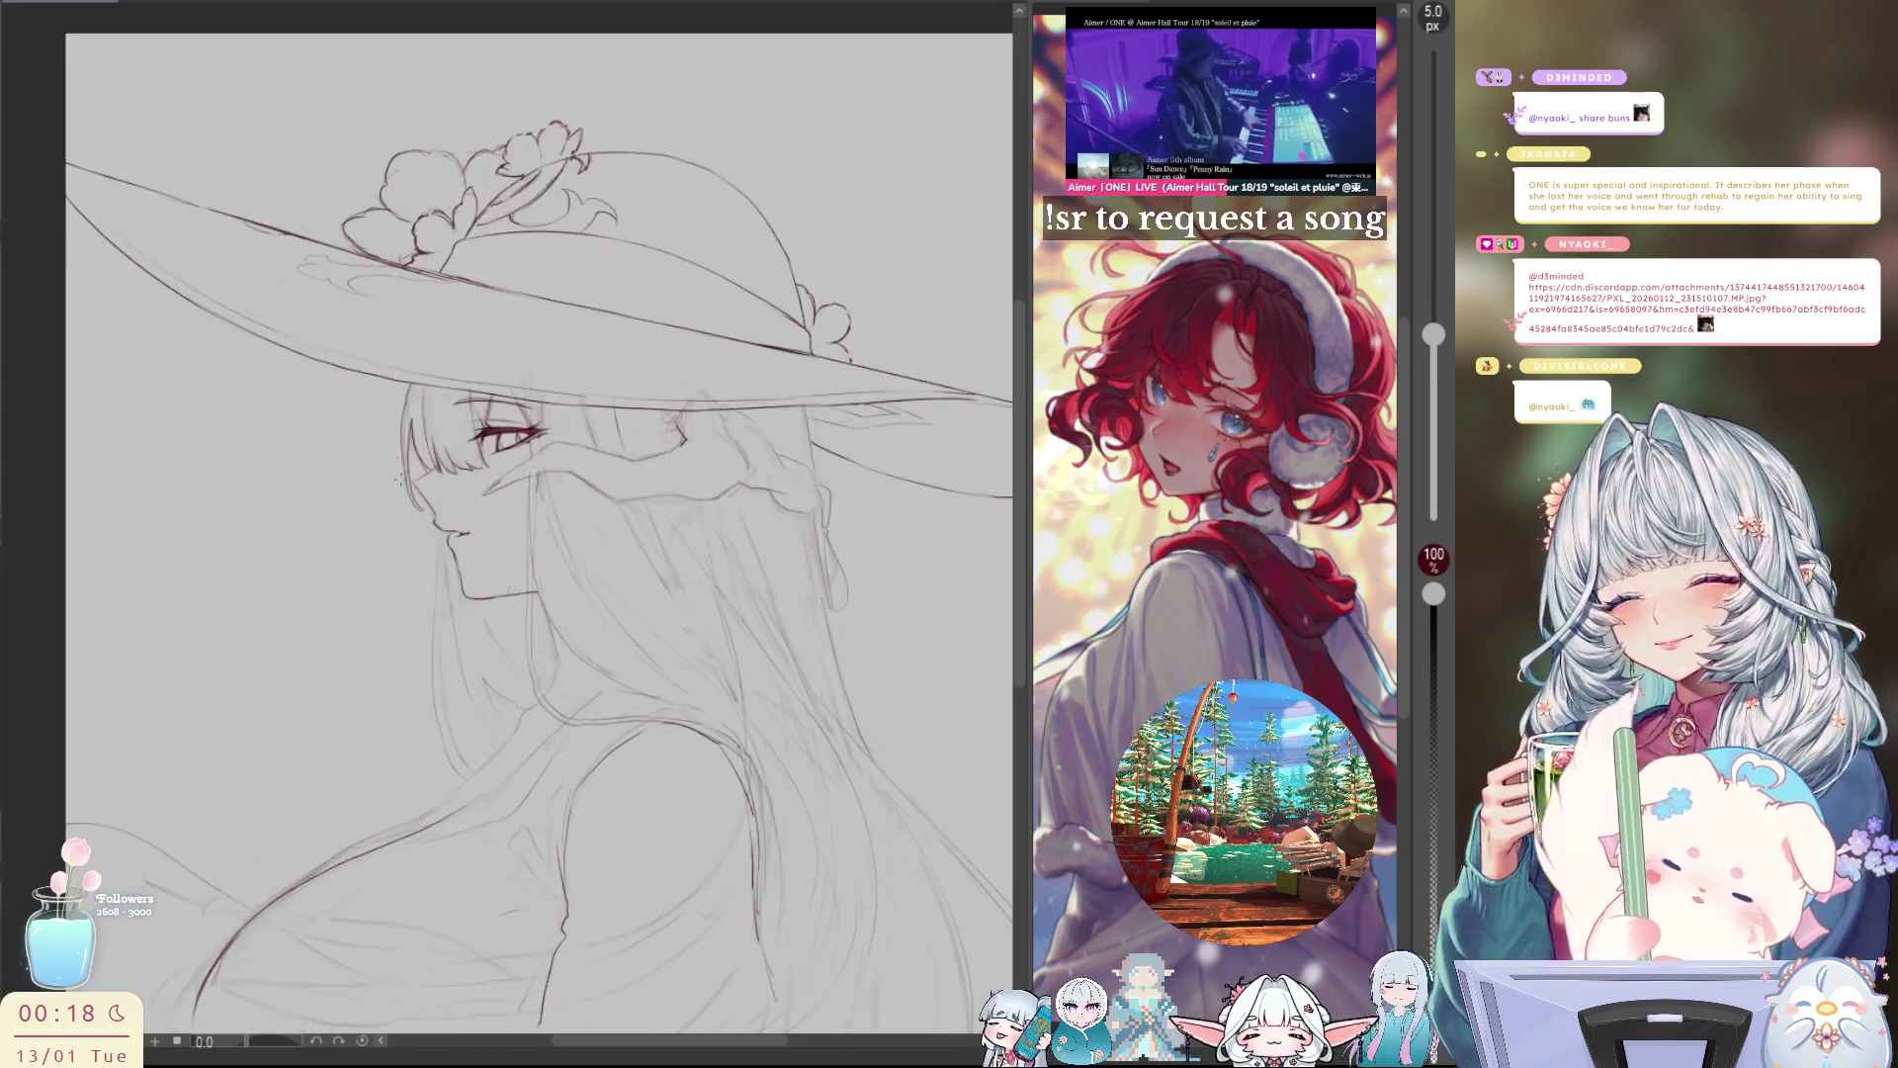
pyautogui.moveTo(401, 383); pyautogui.dragTo(408, 473)
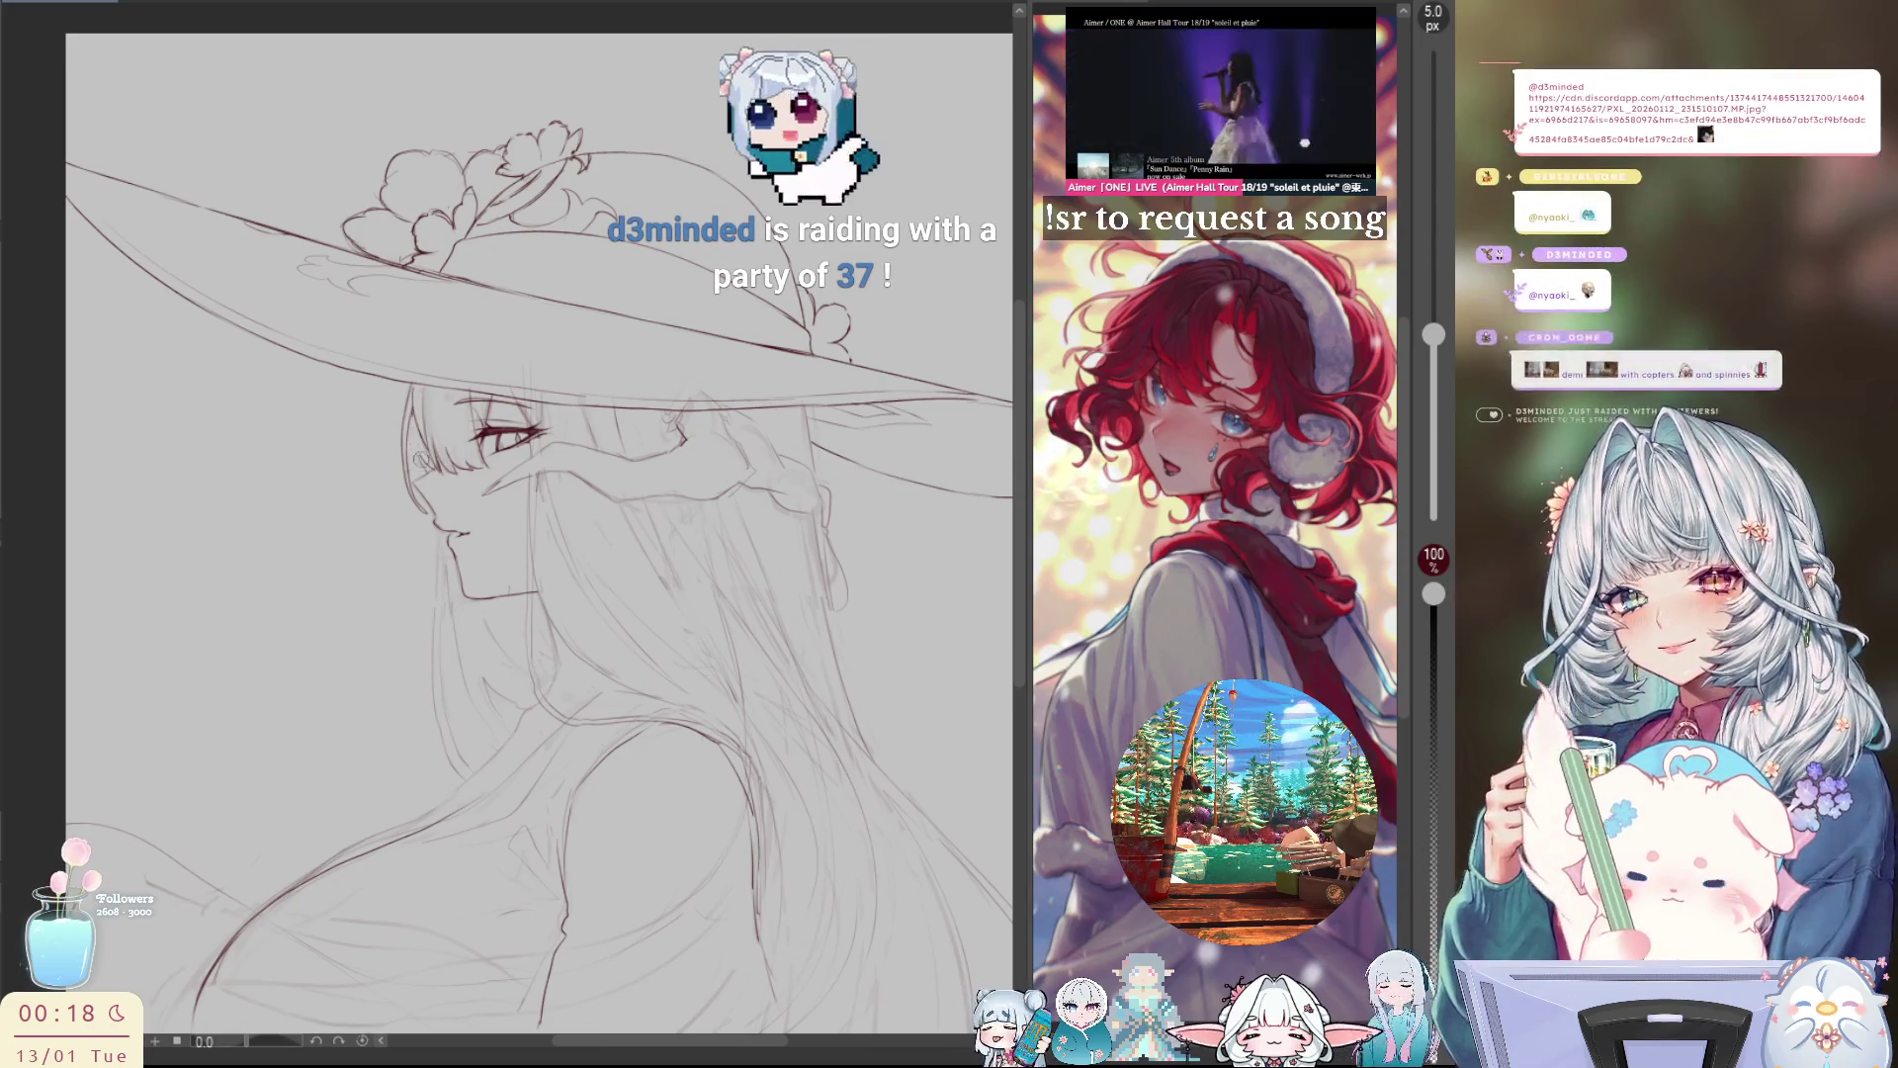
pyautogui.press('h')
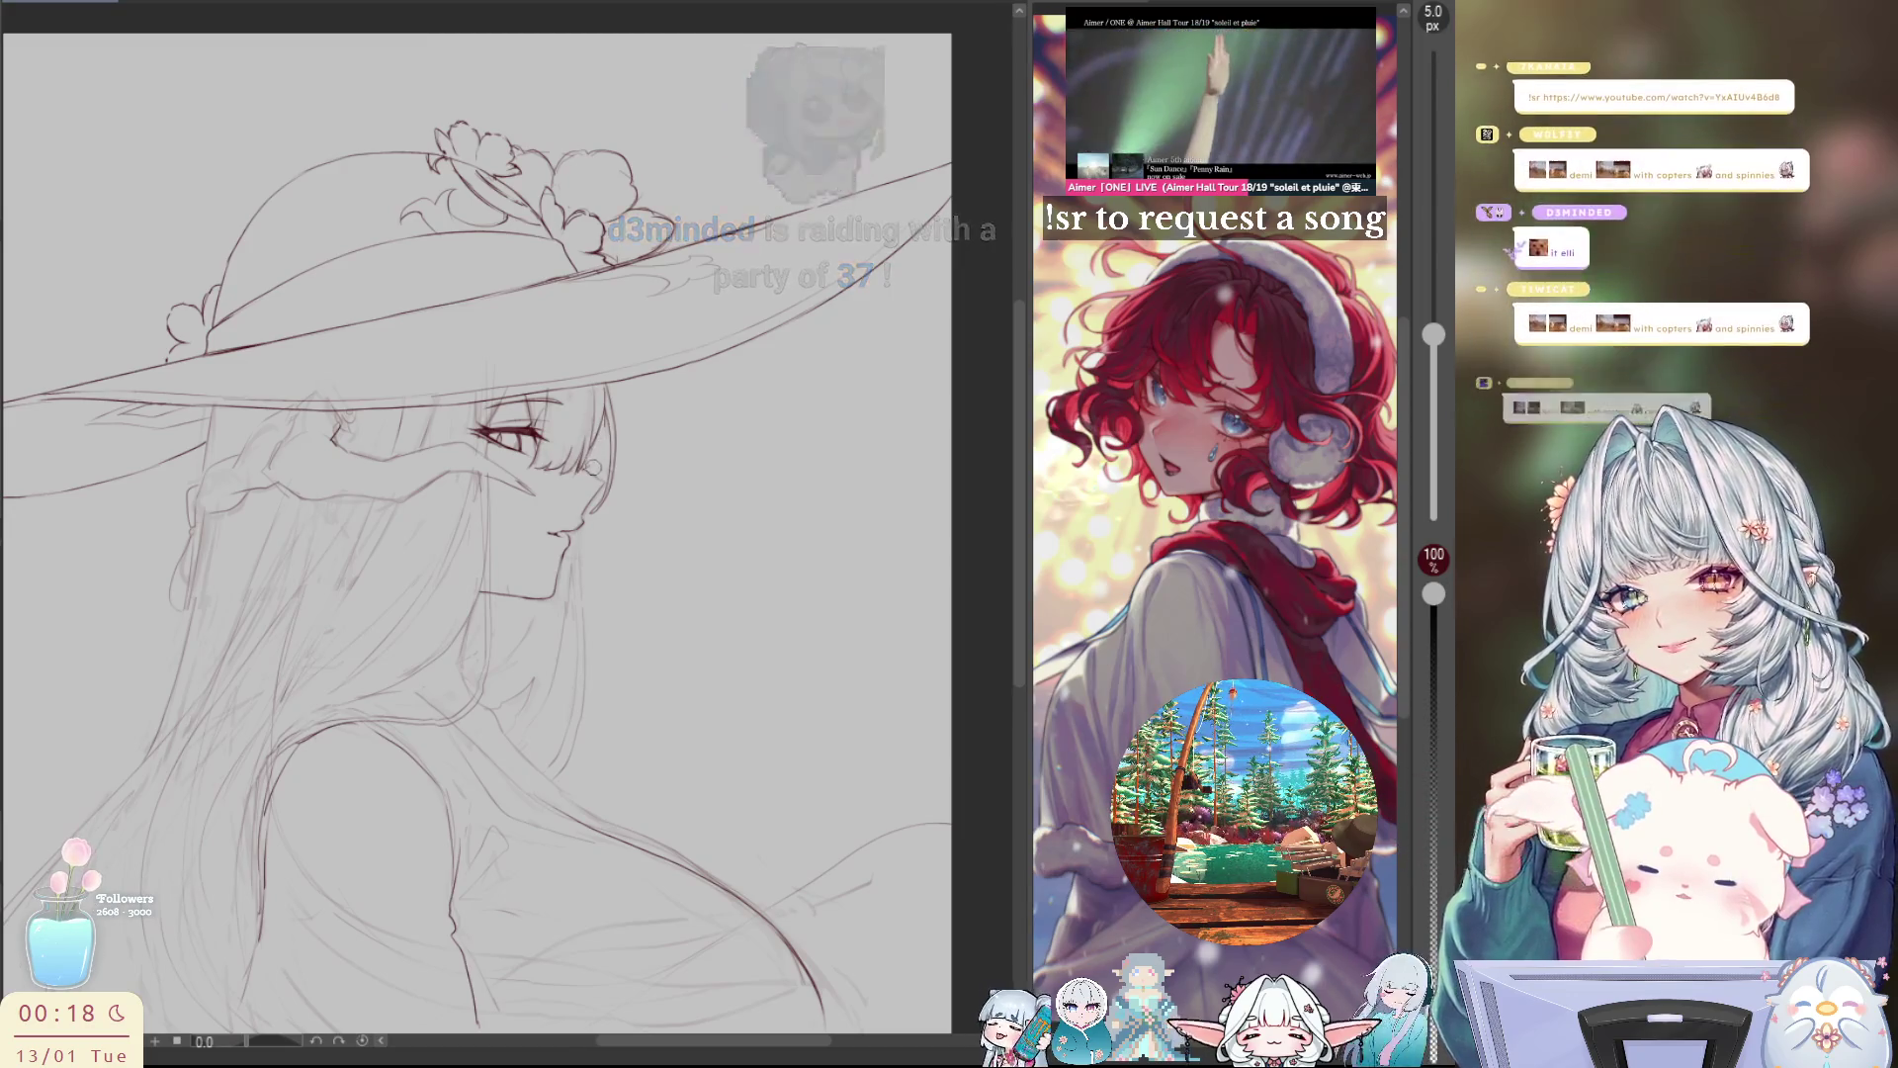
pyautogui.press('h')
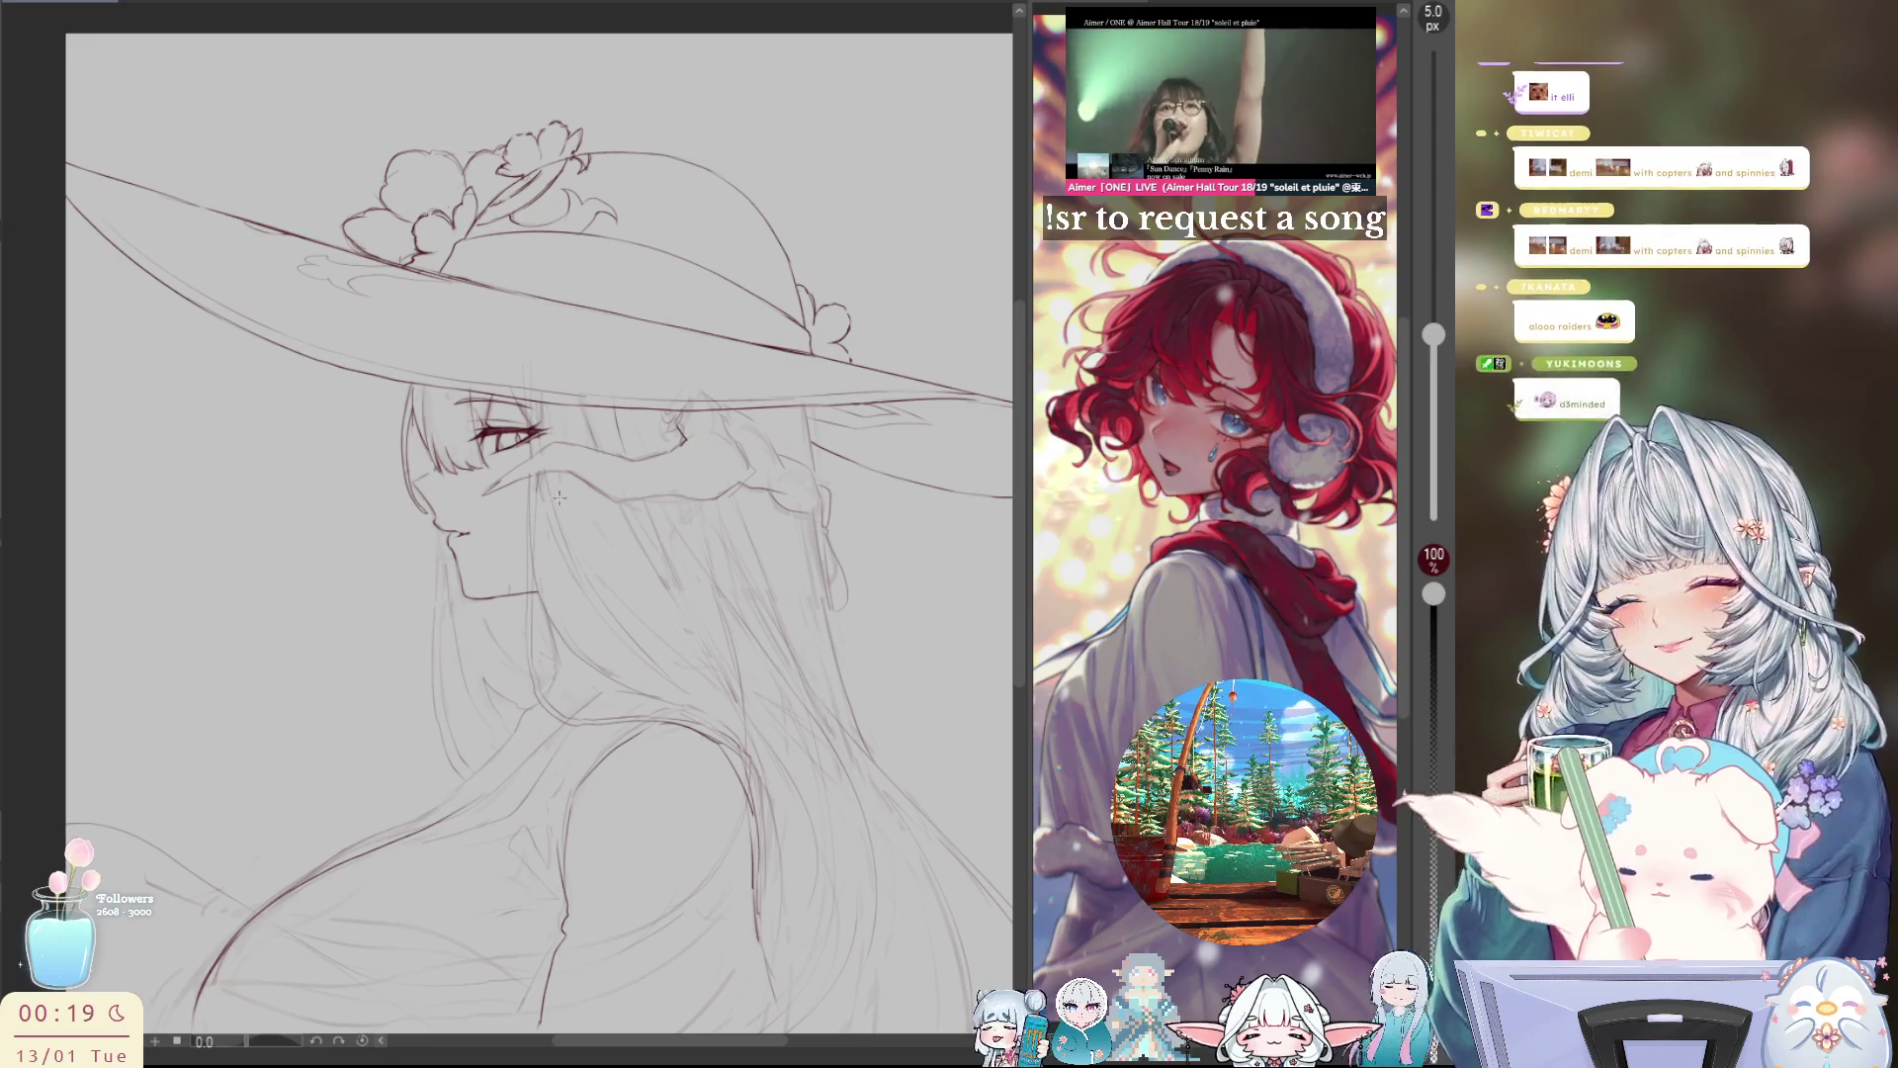
pyautogui.scroll(-2, 535, 485)
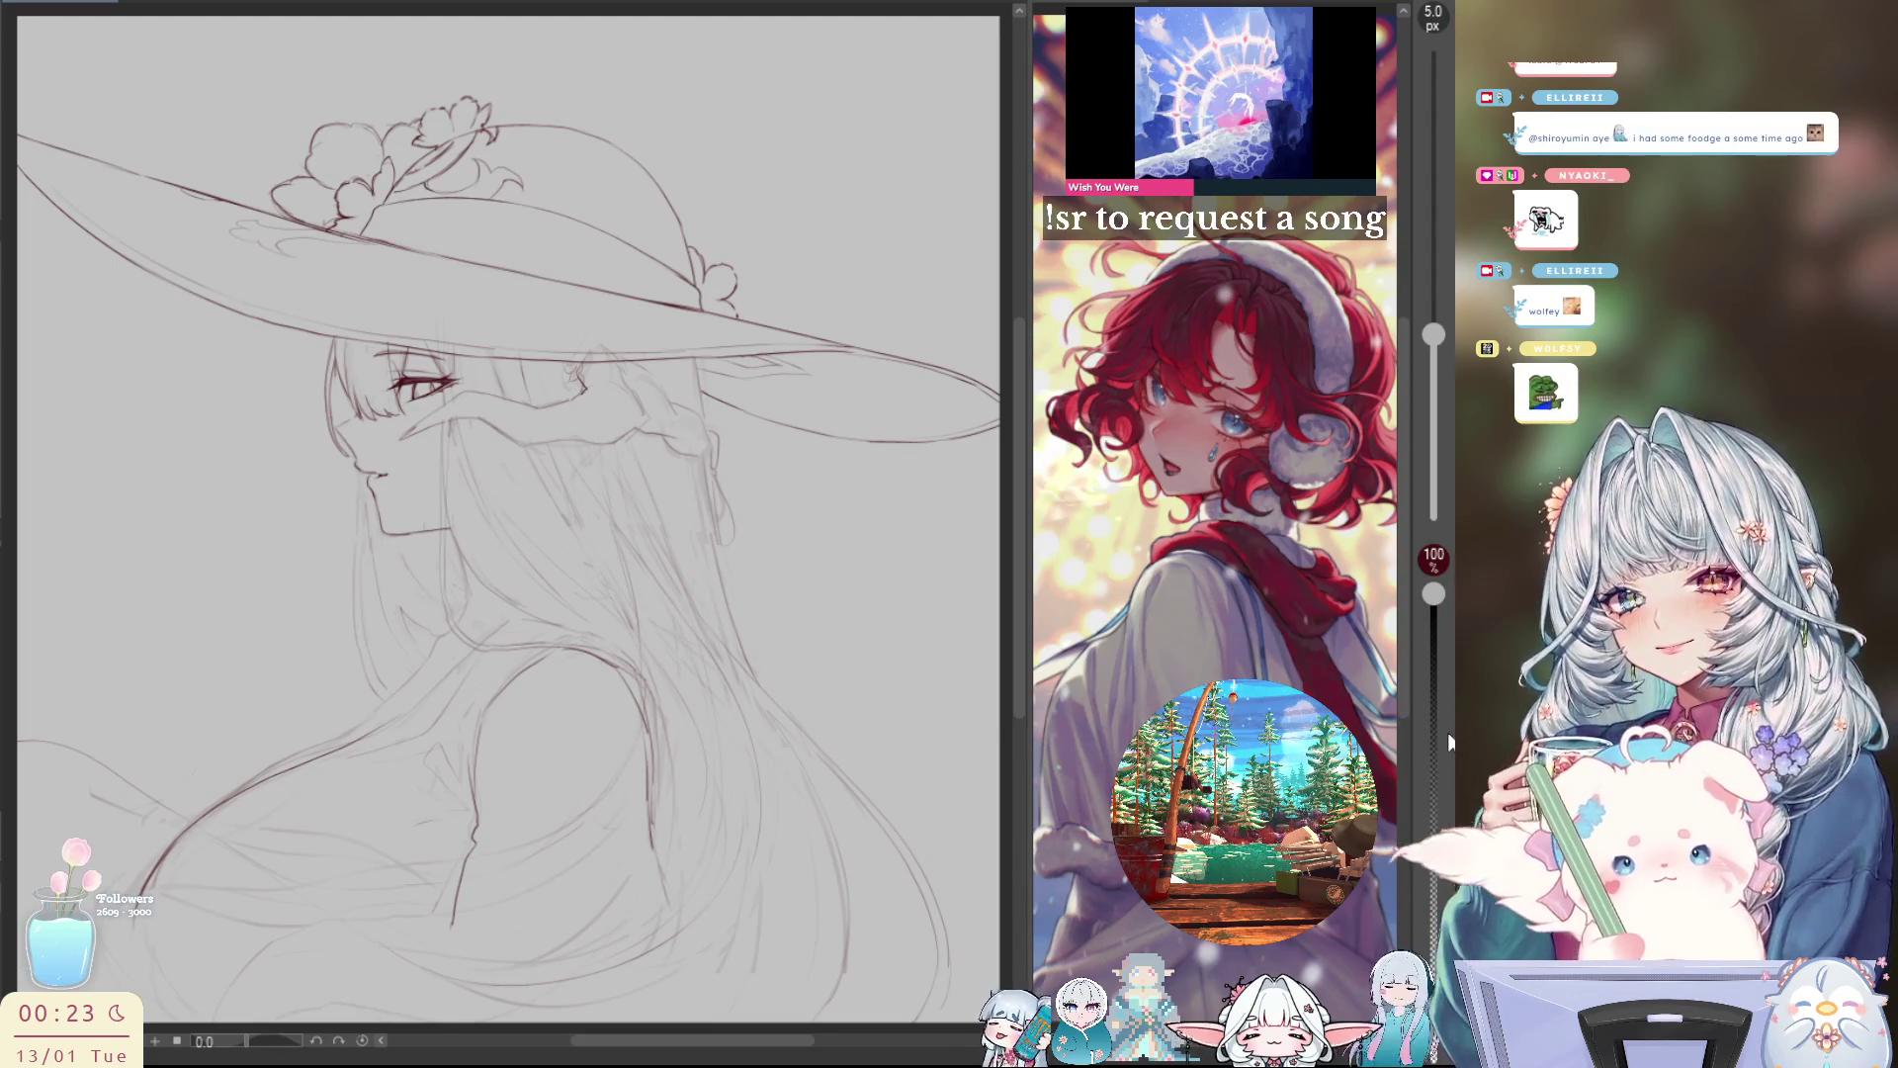
# Step: Try and undo short strokes above the eye and down the face while mirroring the view
pyautogui.press('h')
pyautogui.press('h')
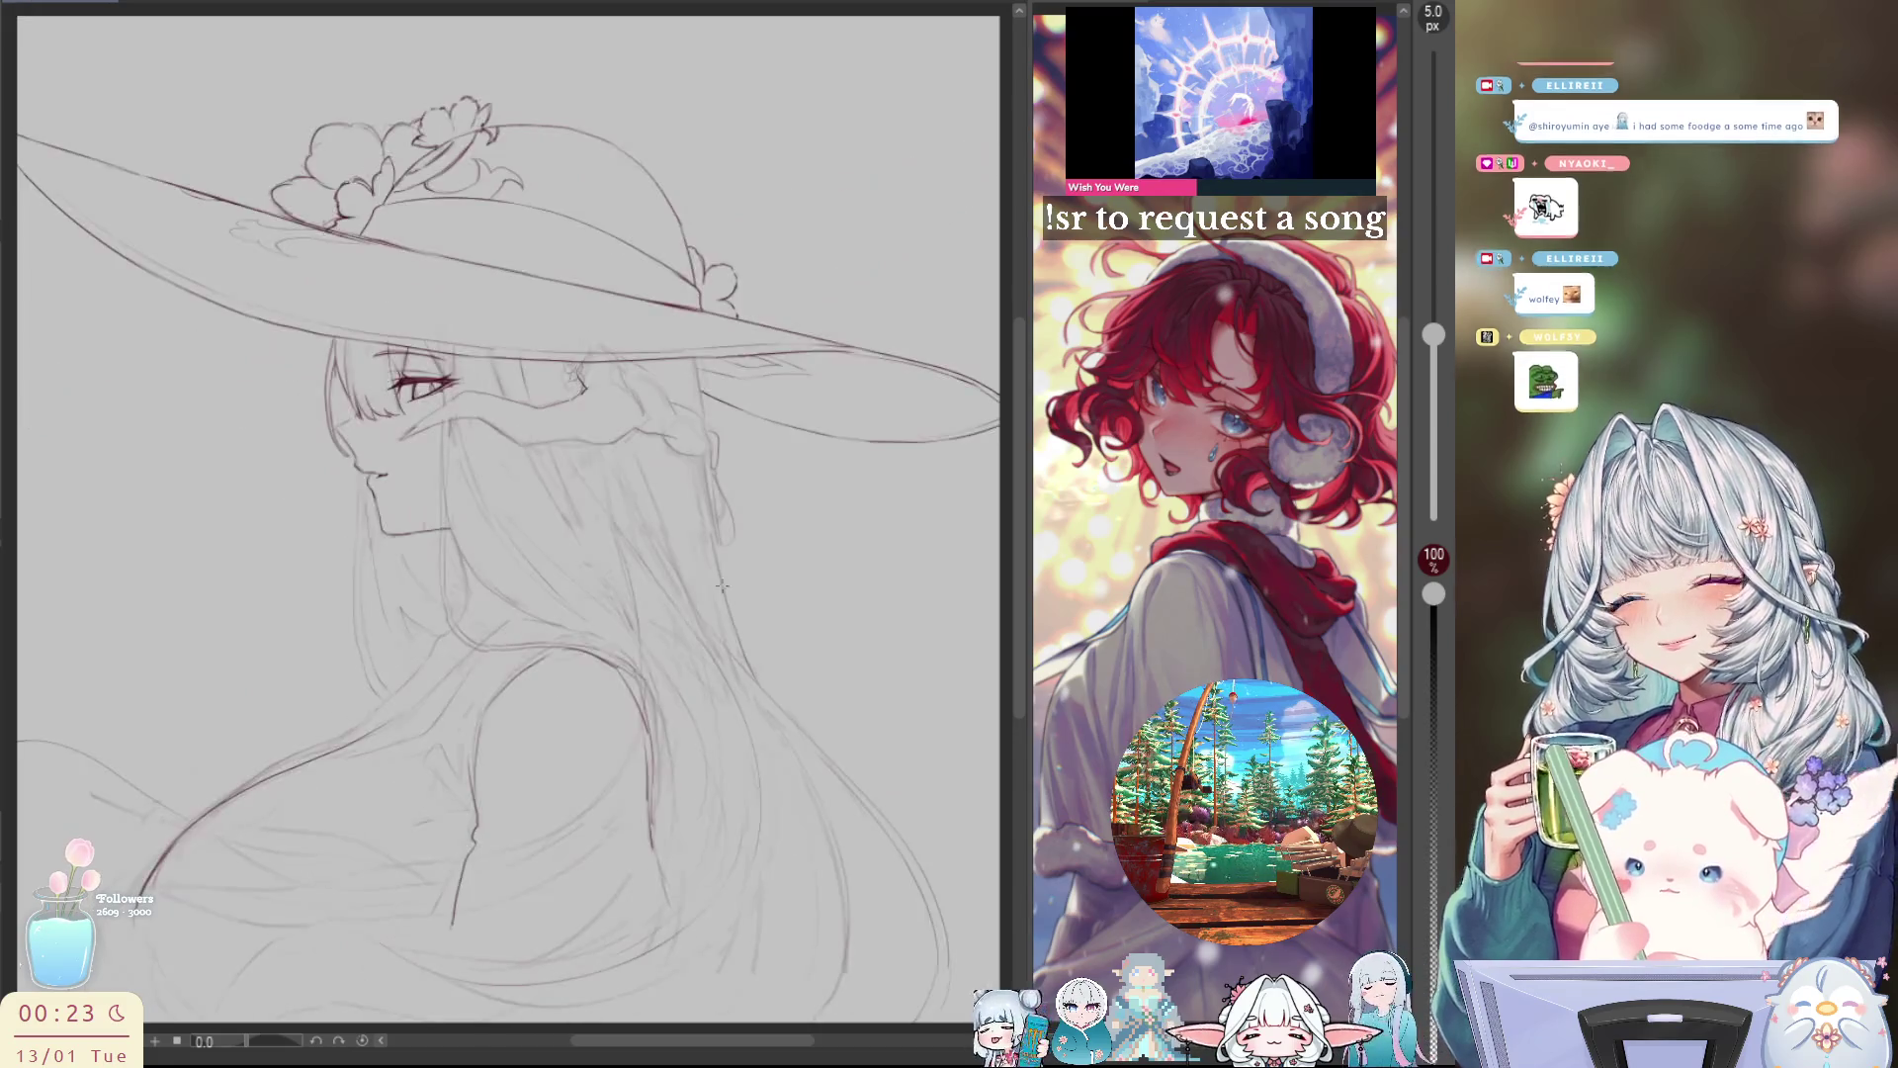
pyautogui.moveTo(420, 325); pyautogui.dragTo(450, 375)
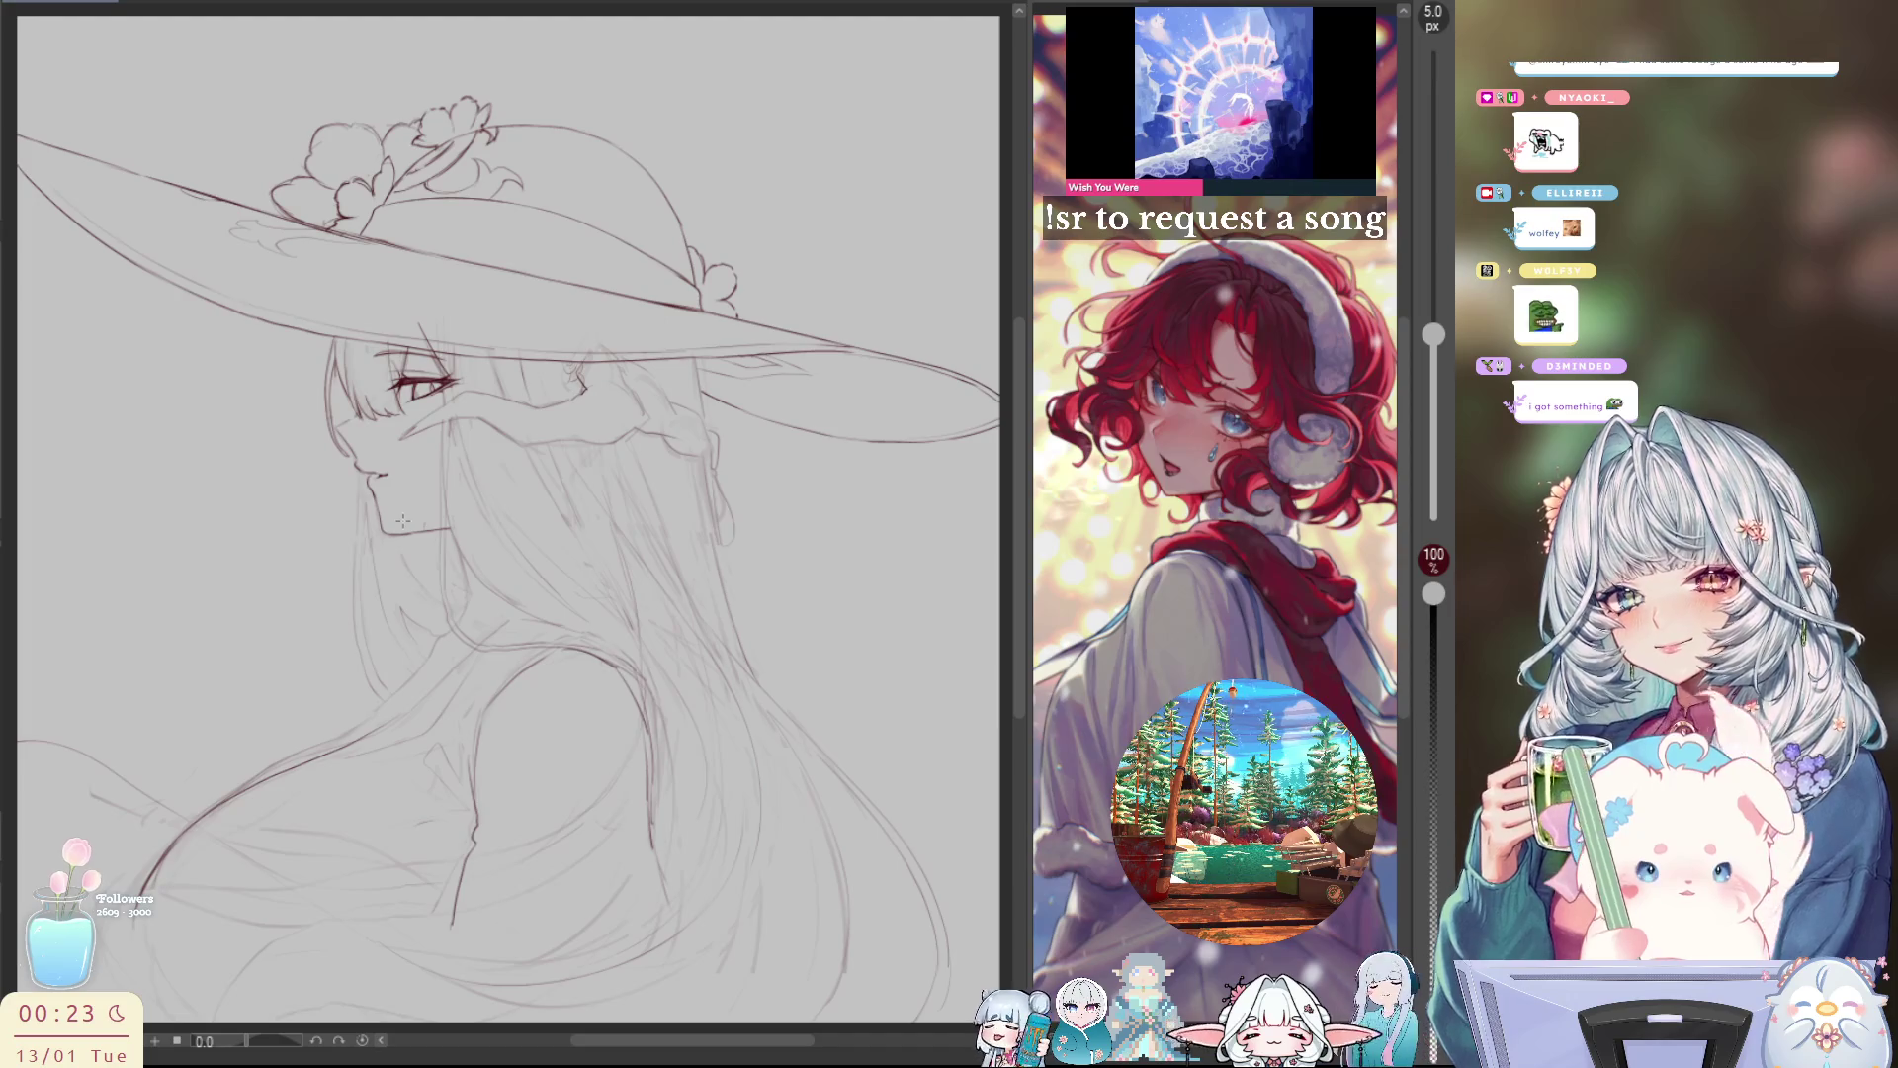
pyautogui.hotkey('ctrl', 'z')
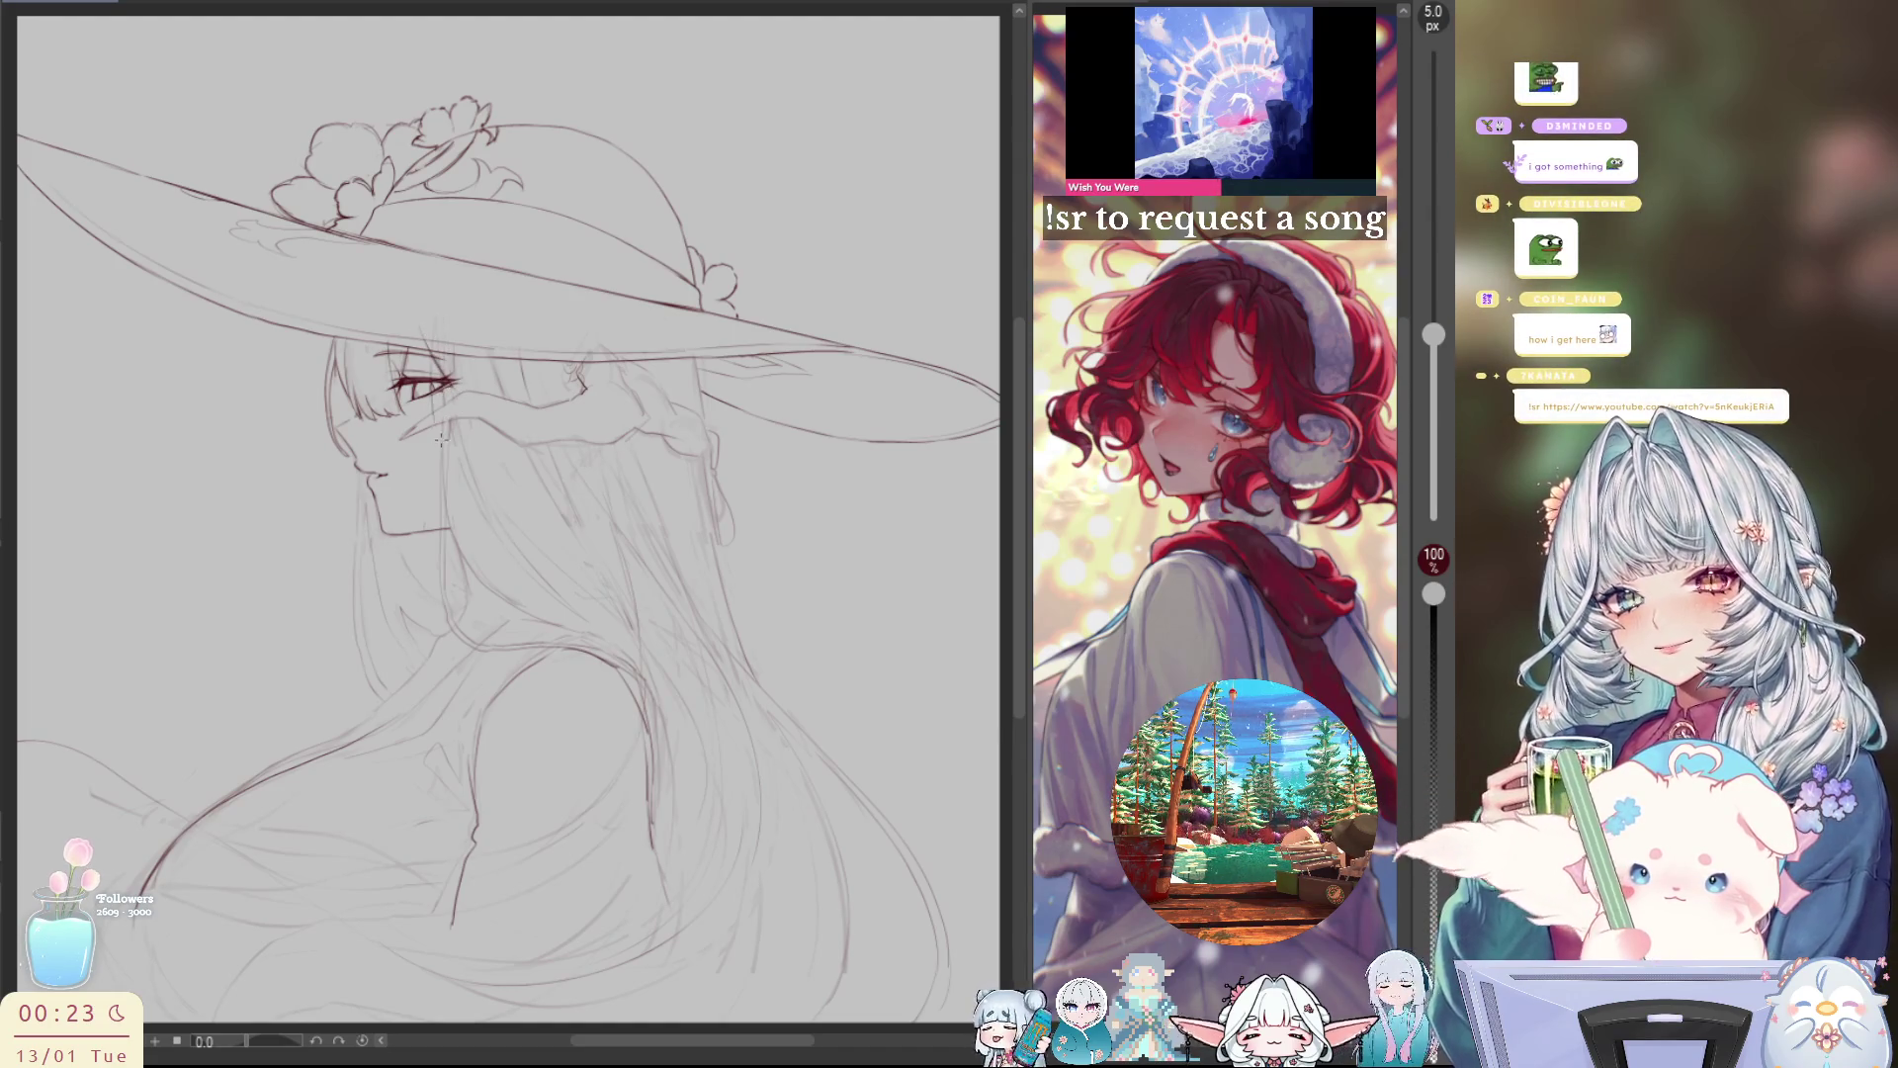
pyautogui.press('h')
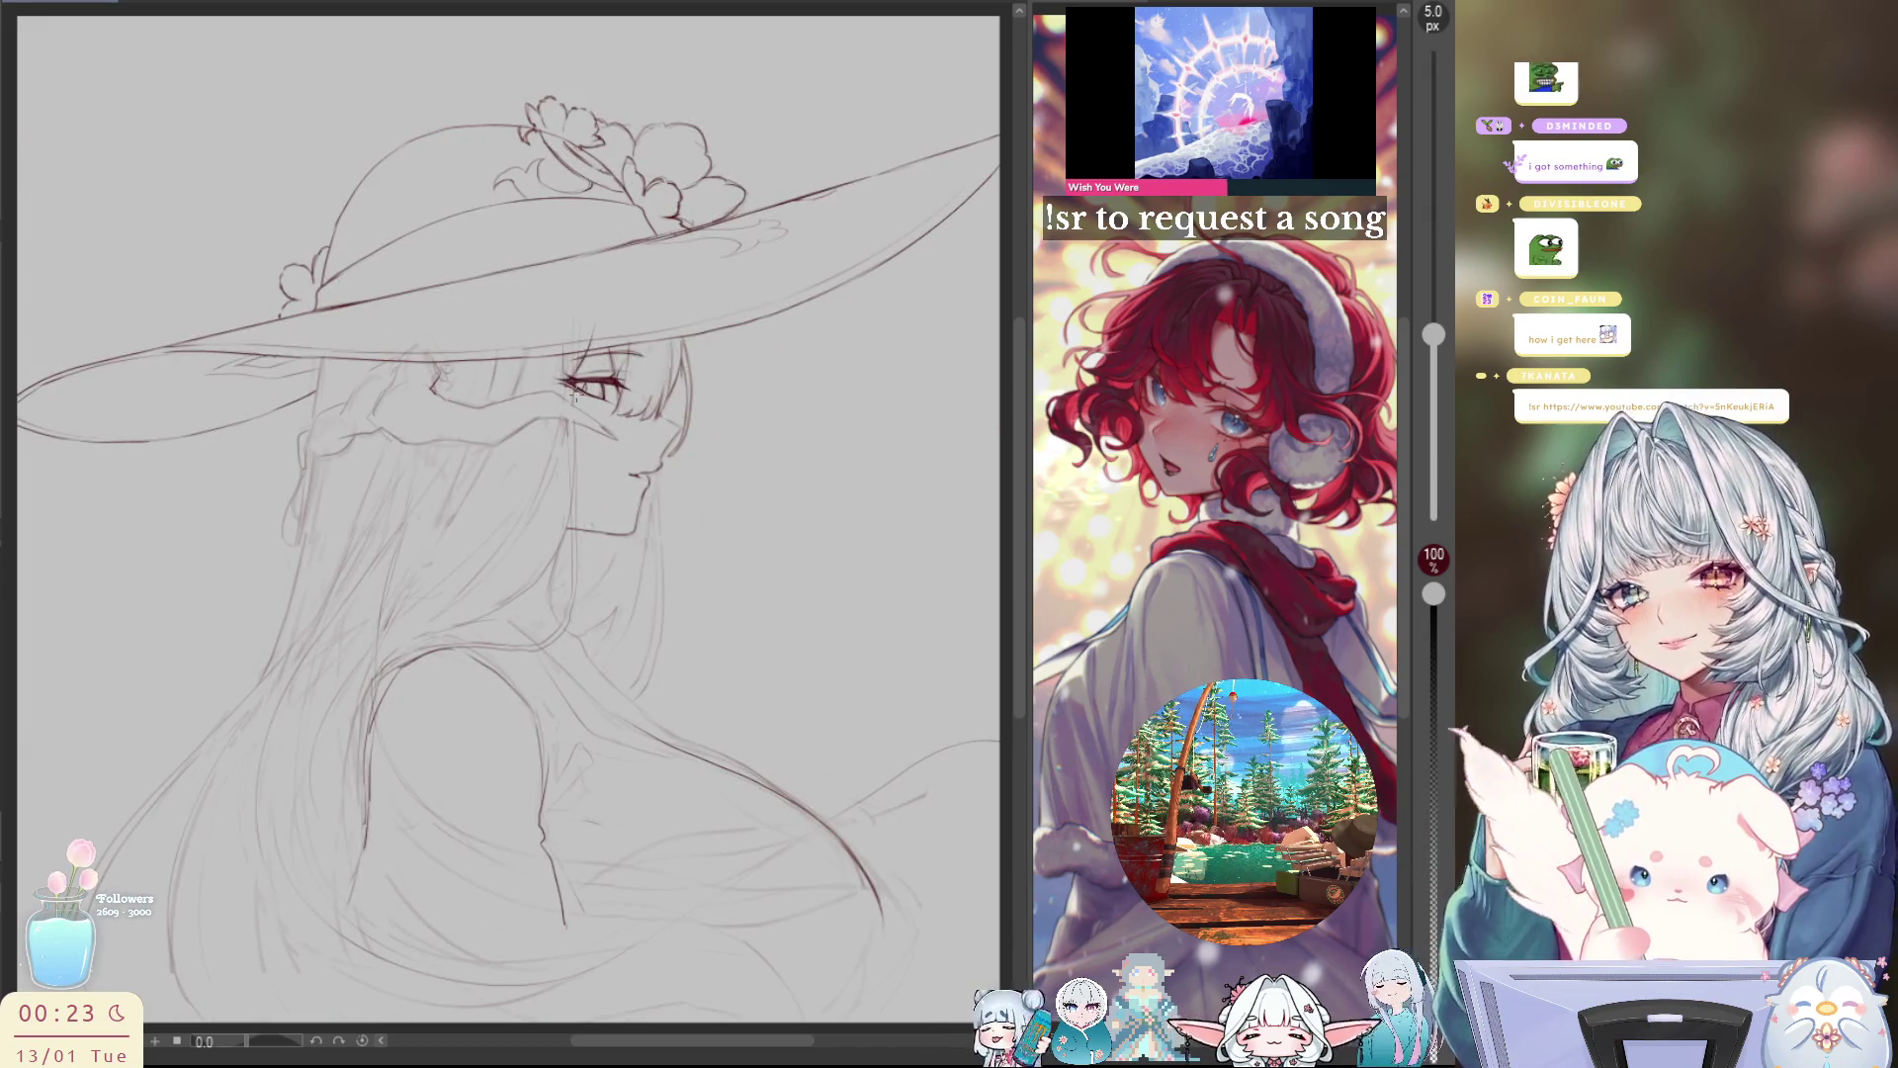
pyautogui.hotkey('ctrl', 'z')
pyautogui.moveTo(579, 389); pyautogui.dragTo(573, 453)
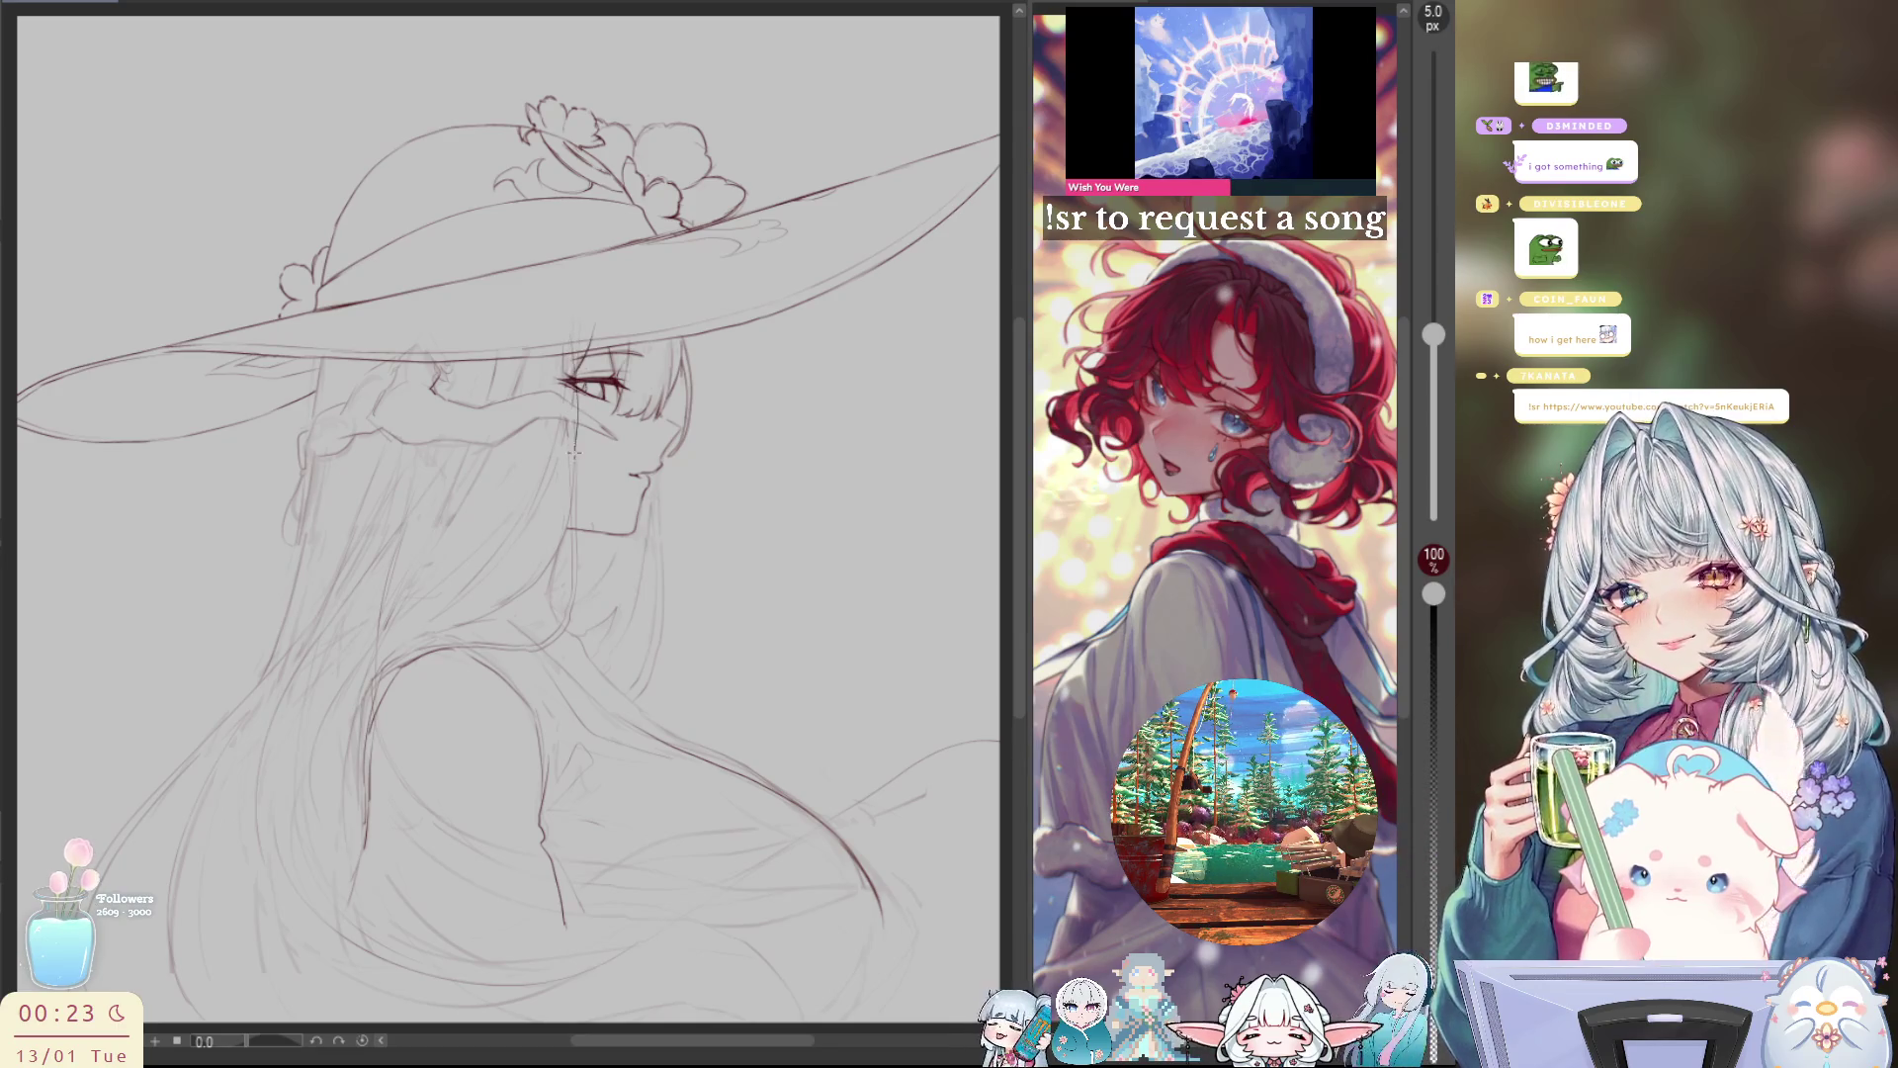
pyautogui.hotkey('ctrl', 'z')
pyautogui.moveTo(566, 337); pyautogui.dragTo(575, 443)
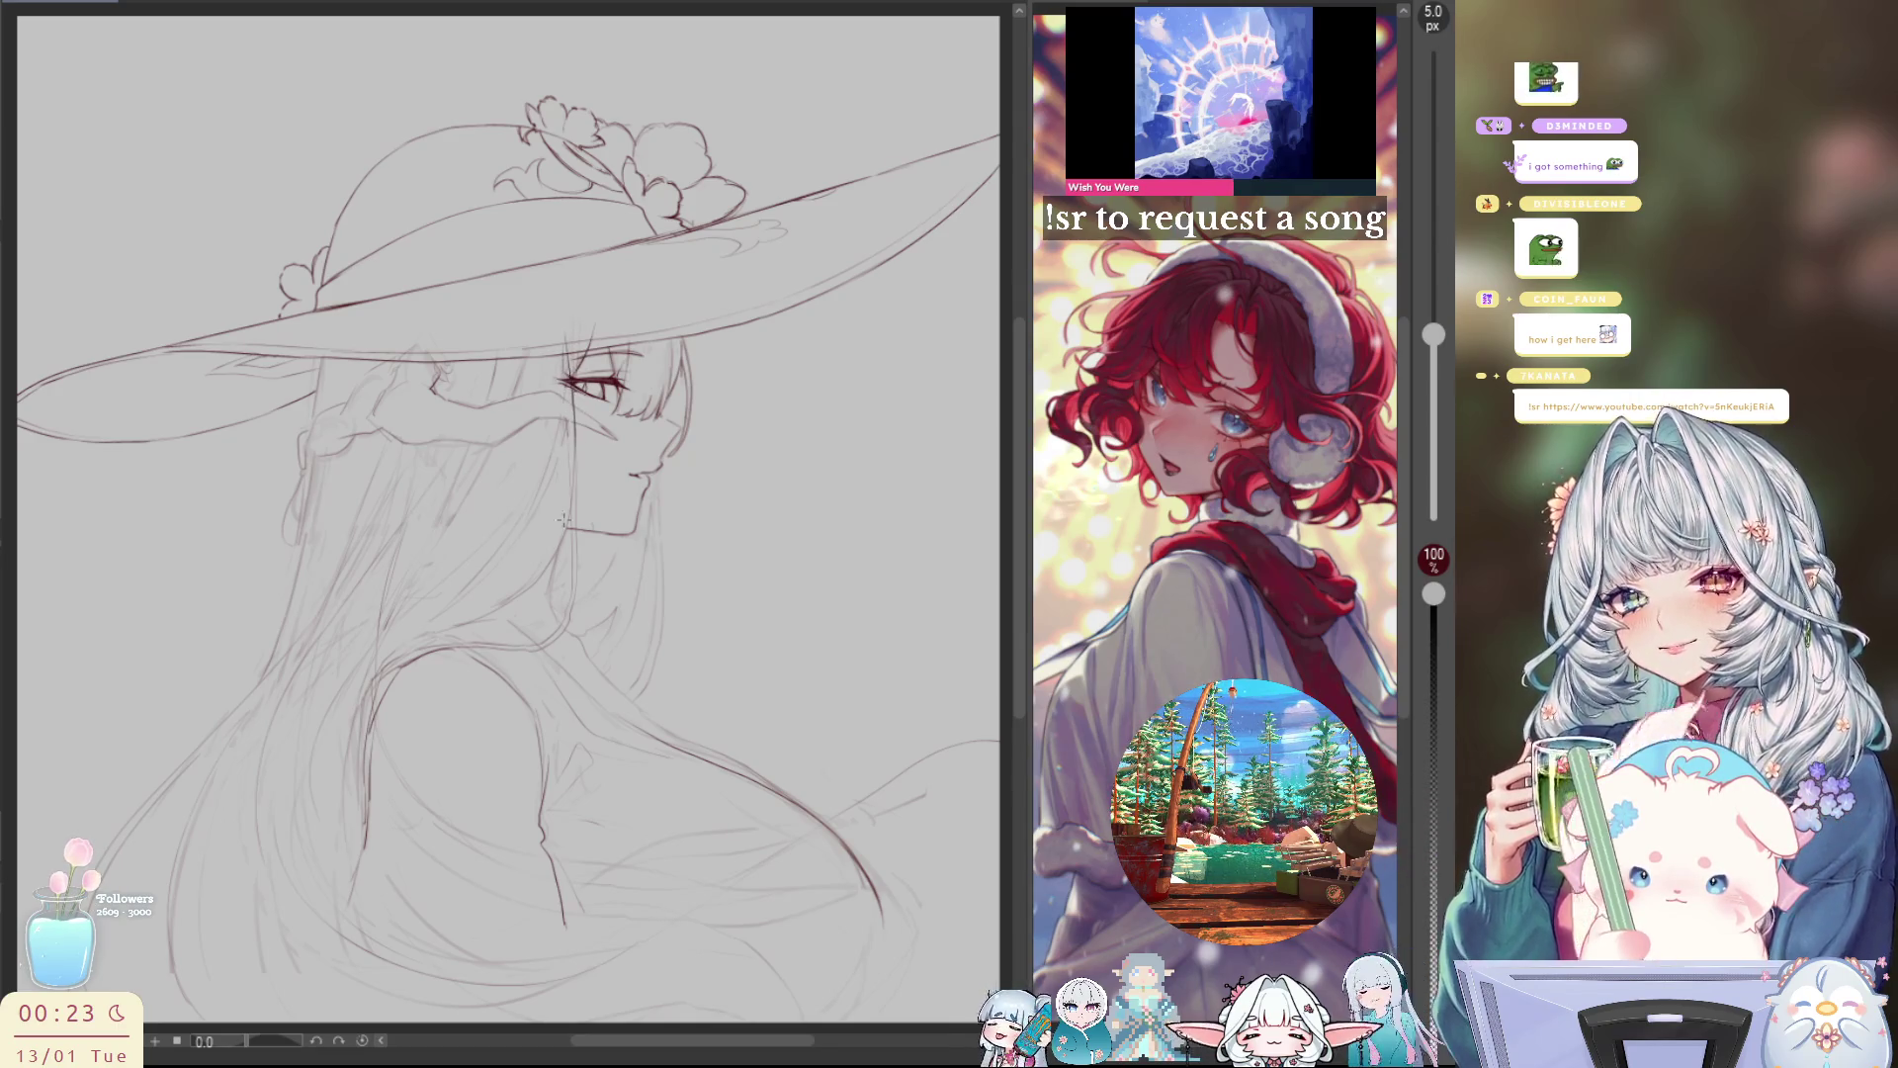
pyautogui.press('h')
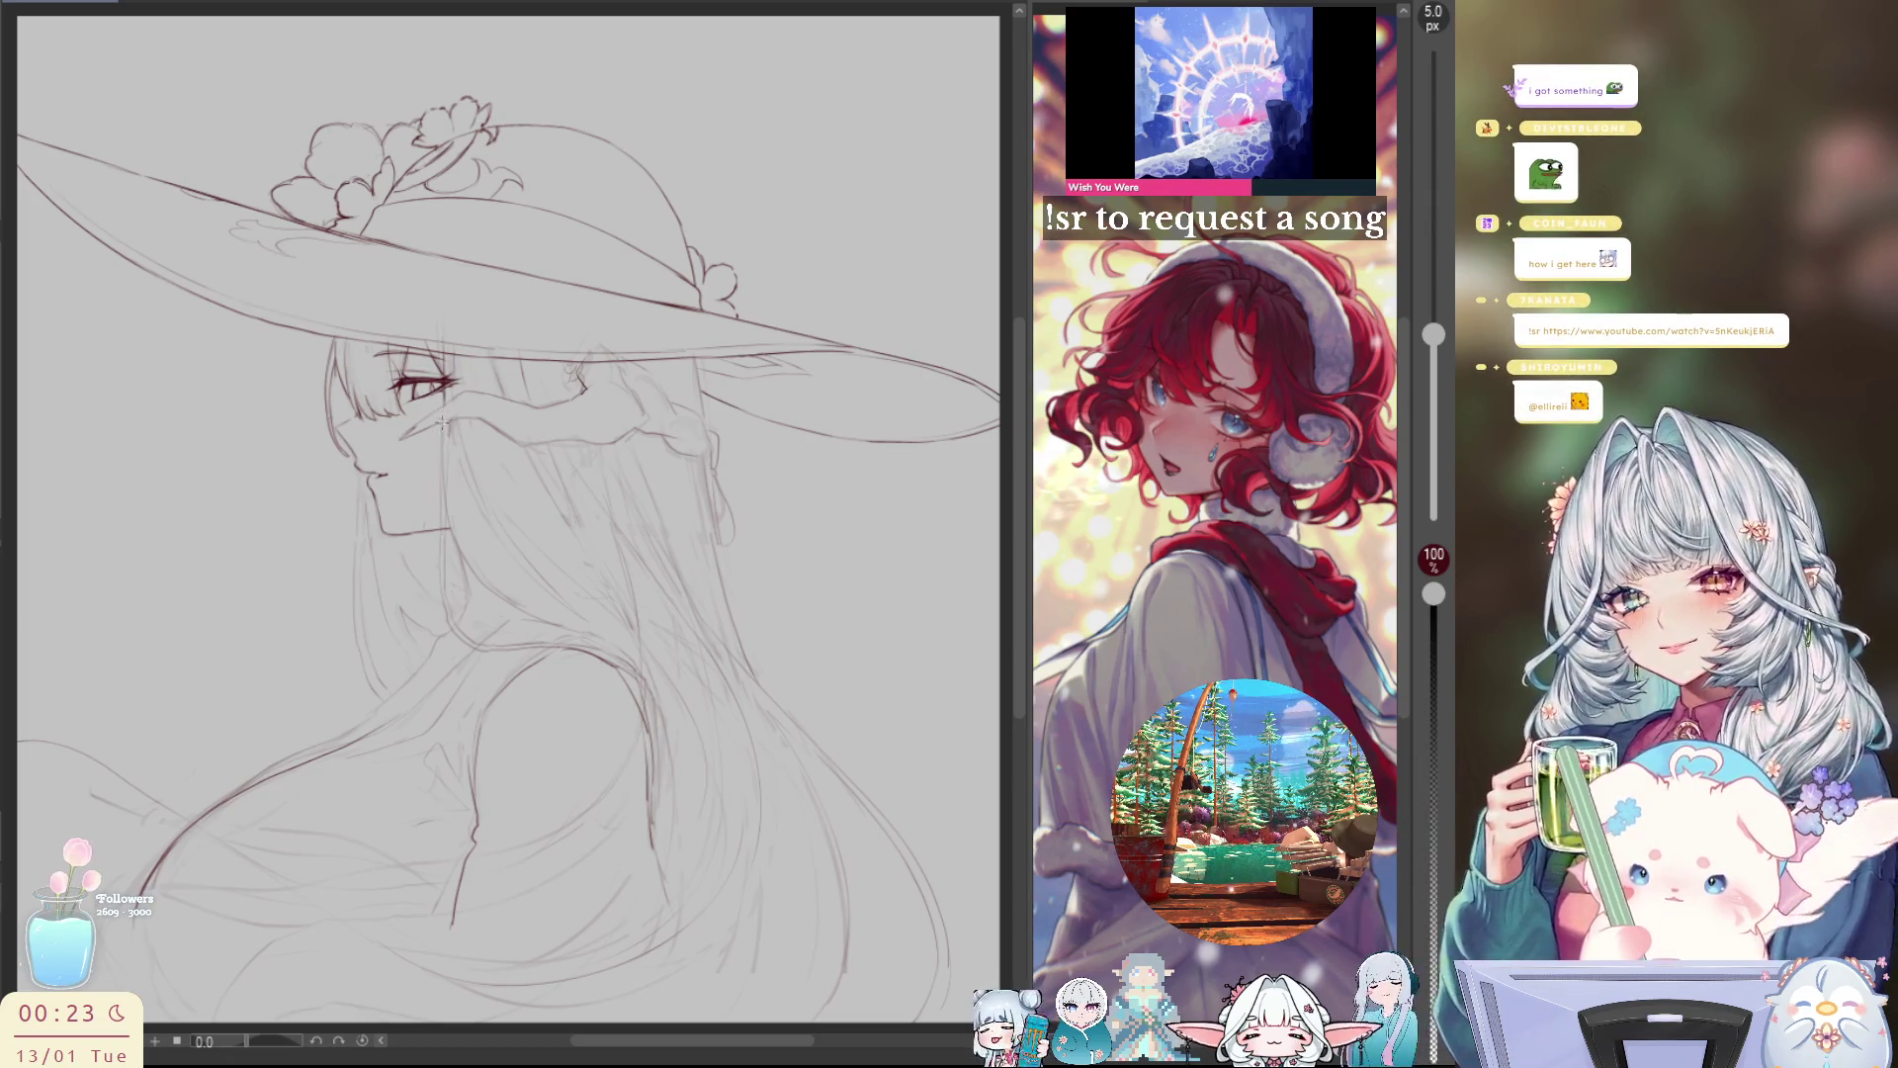
# Step: Draw the line running down from beneath the face, redrawing it once until it sits right
pyautogui.moveTo(441, 423); pyautogui.dragTo(446, 593)
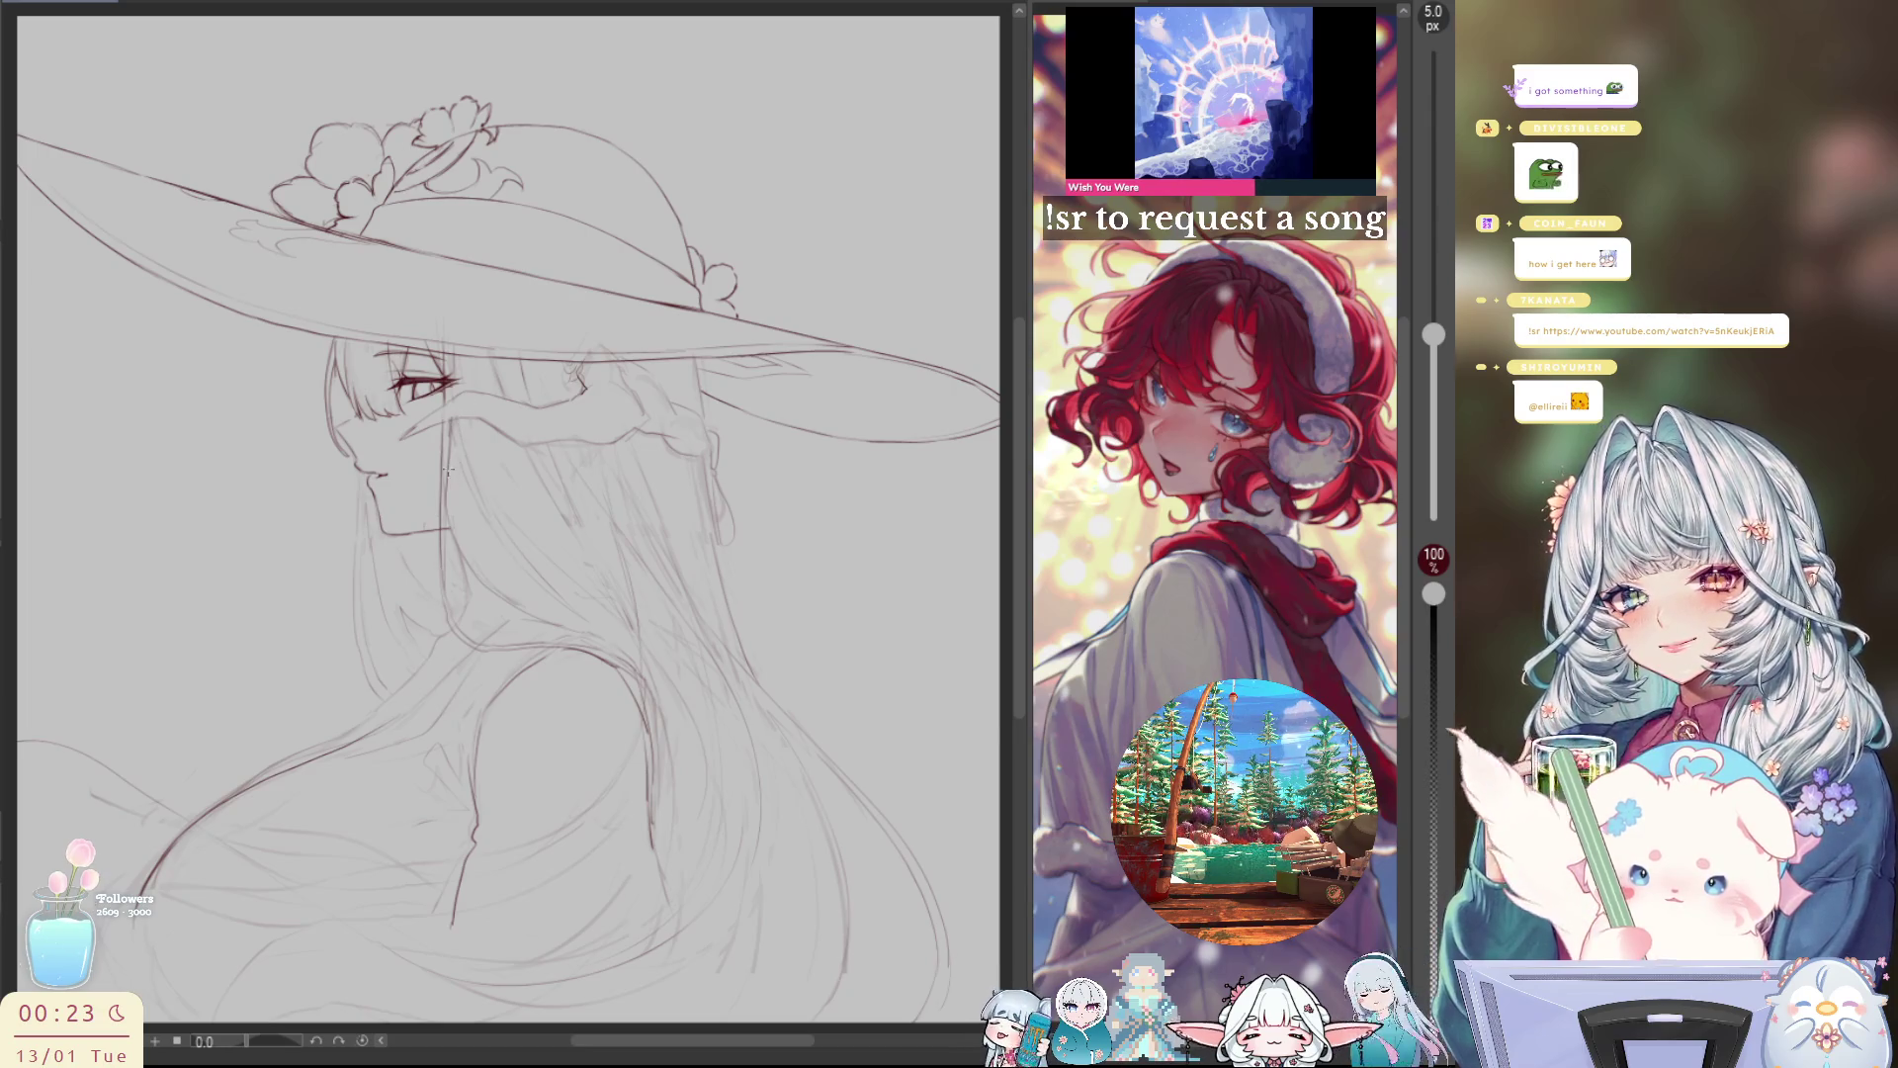
pyautogui.hotkey('ctrl', 'z')
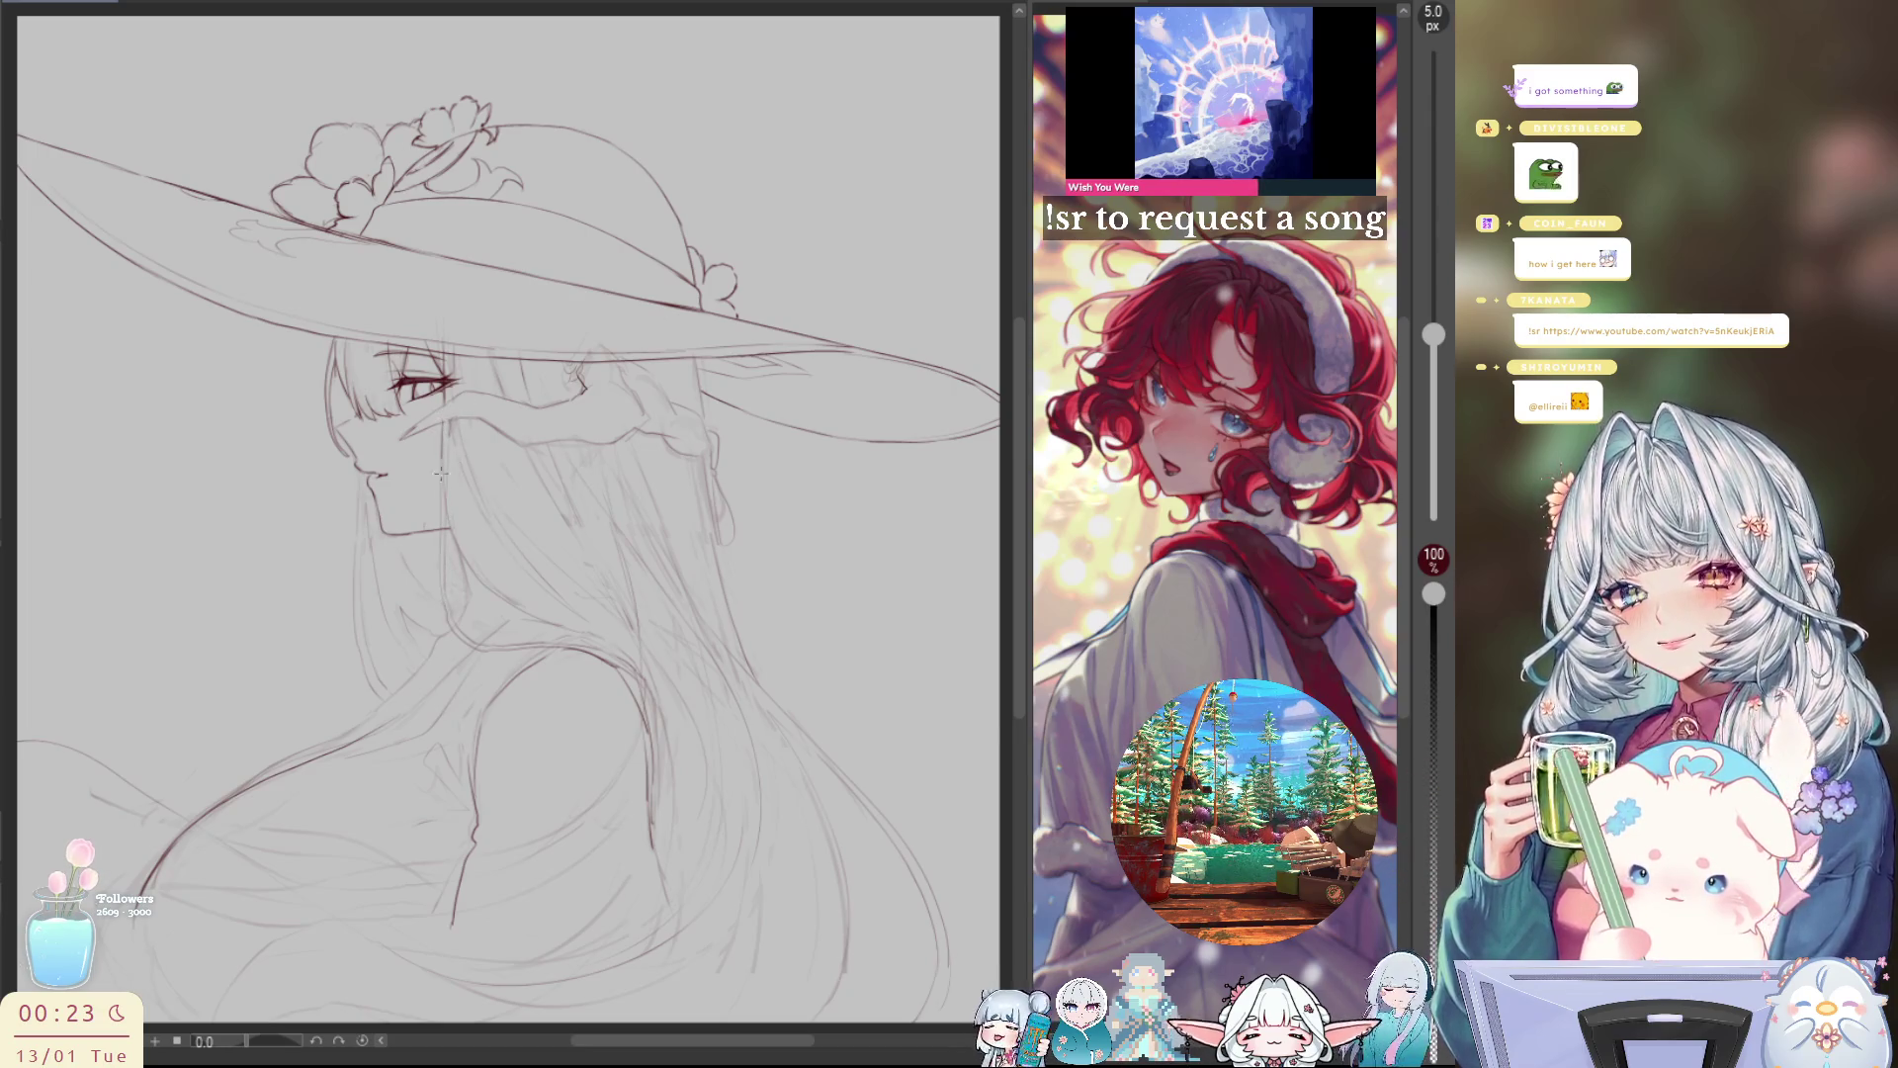
pyautogui.moveTo(441, 473); pyautogui.dragTo(442, 591)
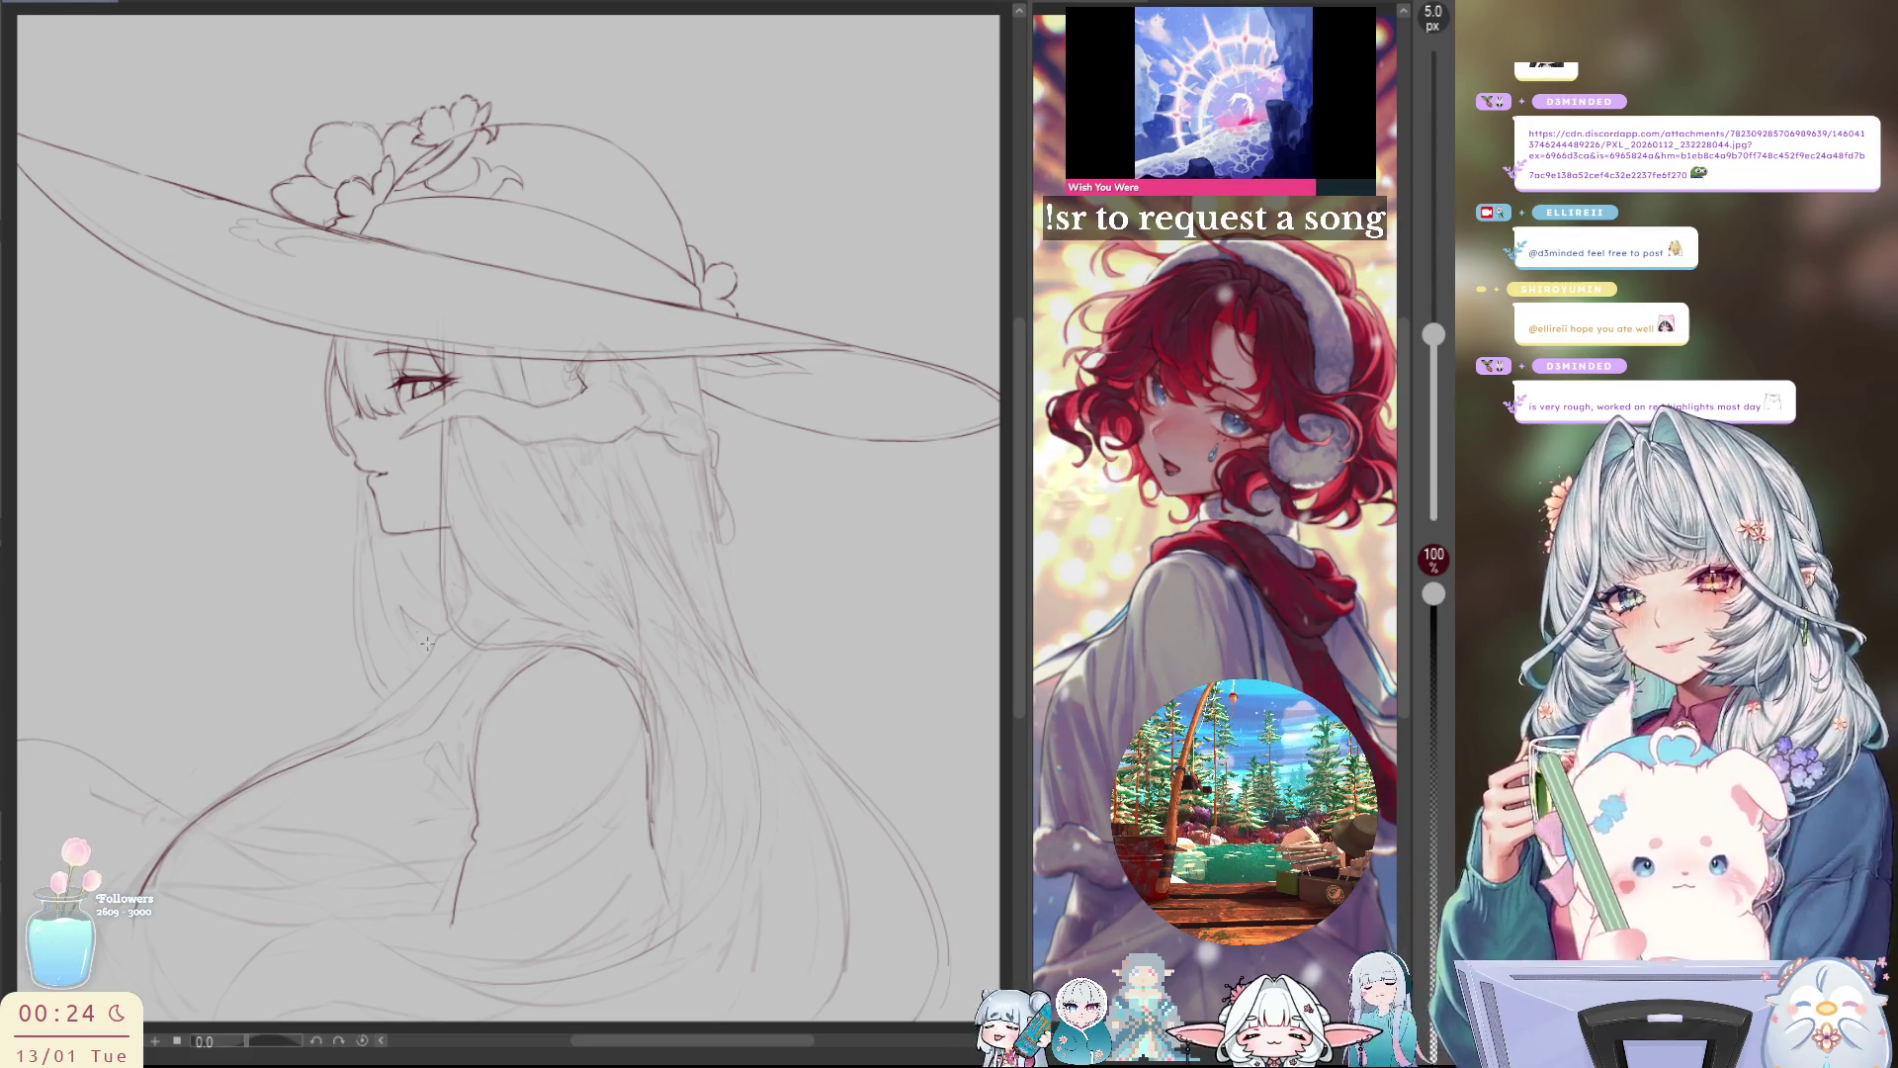
pyautogui.scroll(-2, 427, 643)
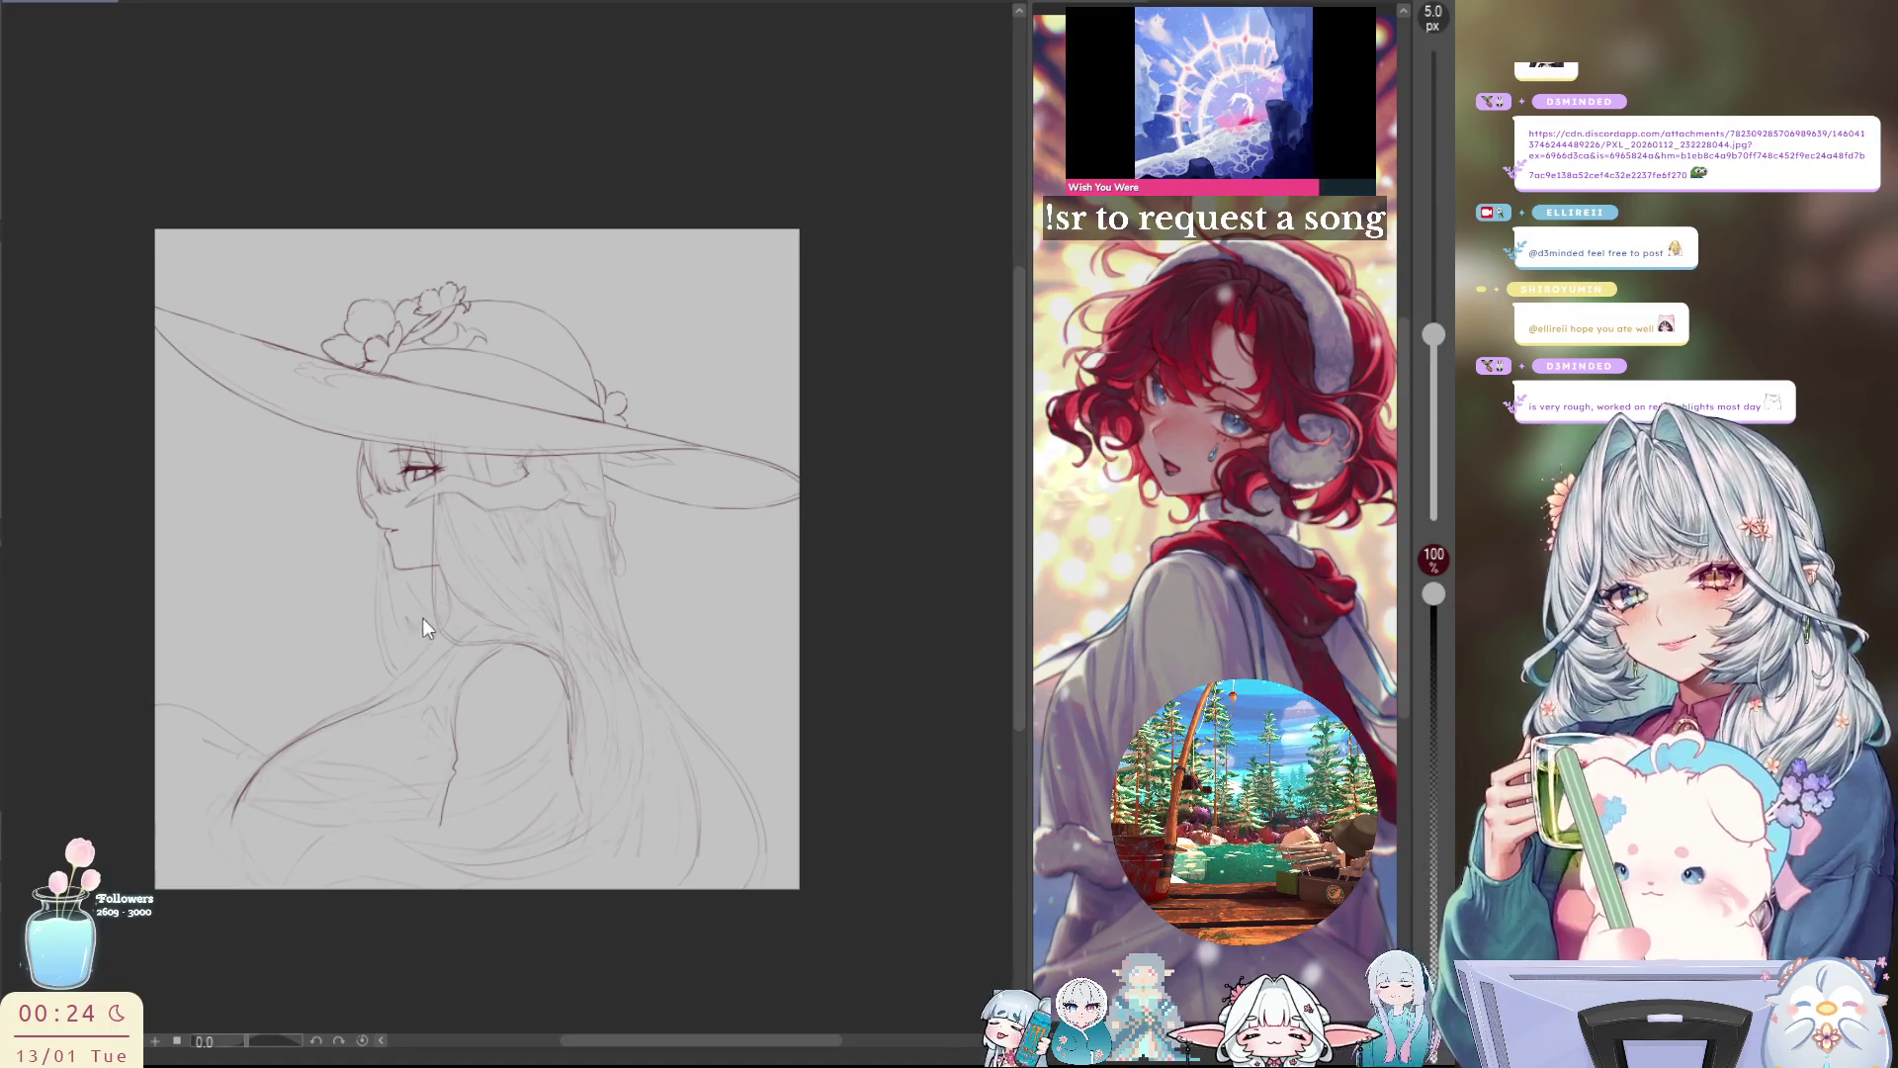
# Step: Paste the red miniature photo and shrink it to the canvas width with Free Transform
pyautogui.hotkey('ctrl', 'v')
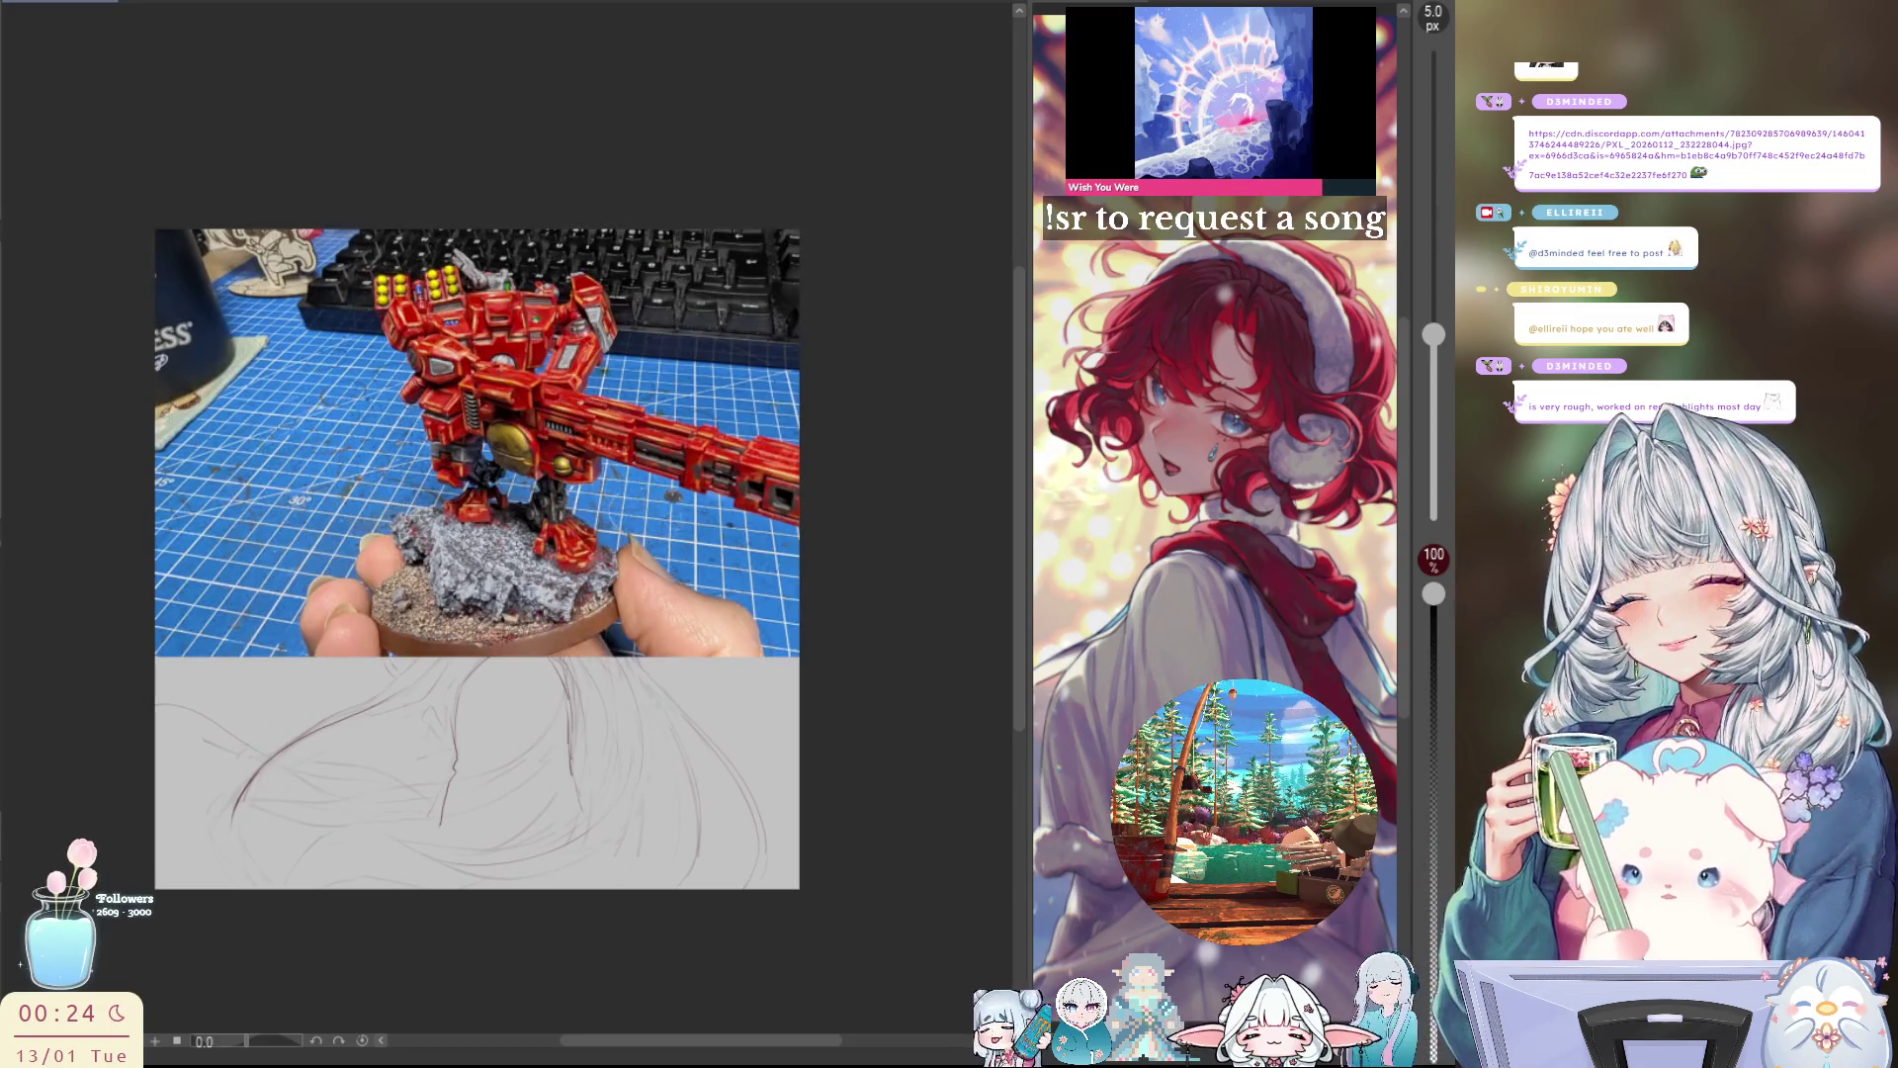
pyautogui.scroll(3, 493, 363)
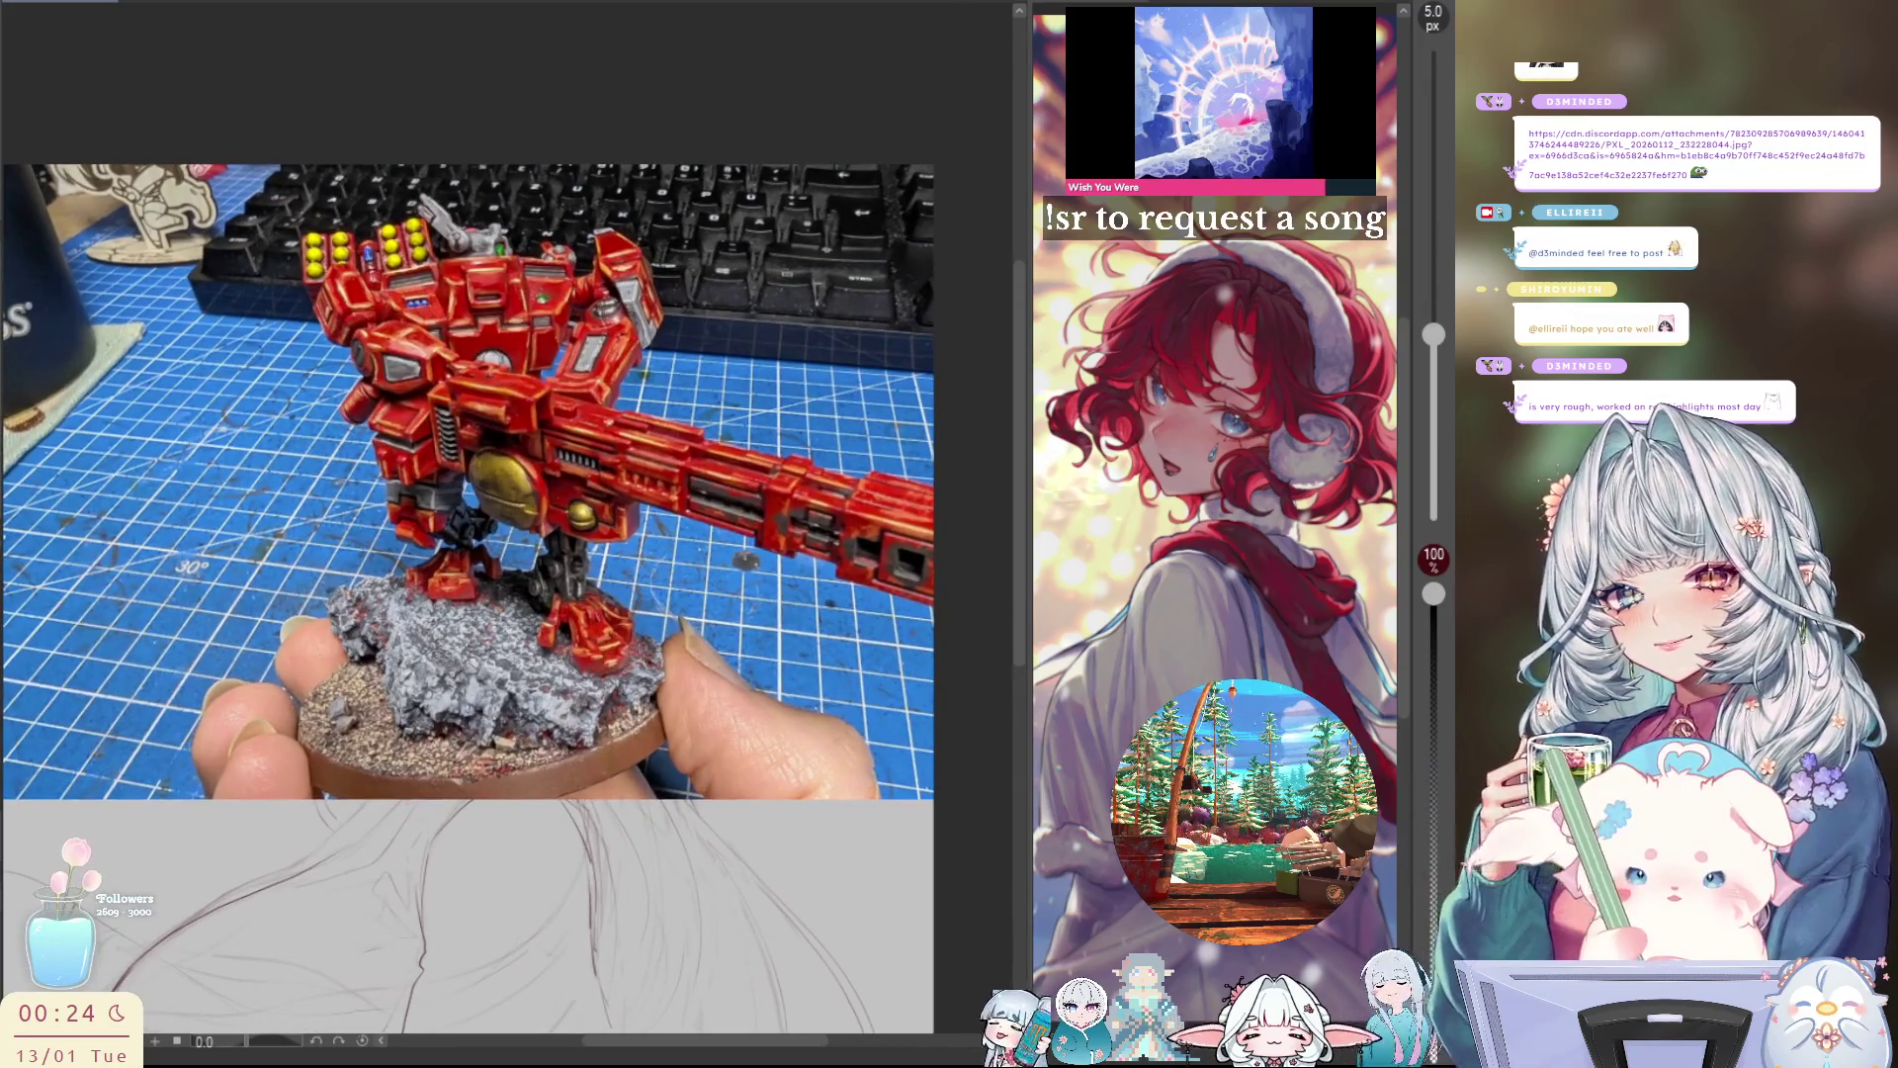
pyautogui.hotkey('ctrl', 't')
pyautogui.scroll(-3, 860, 544)
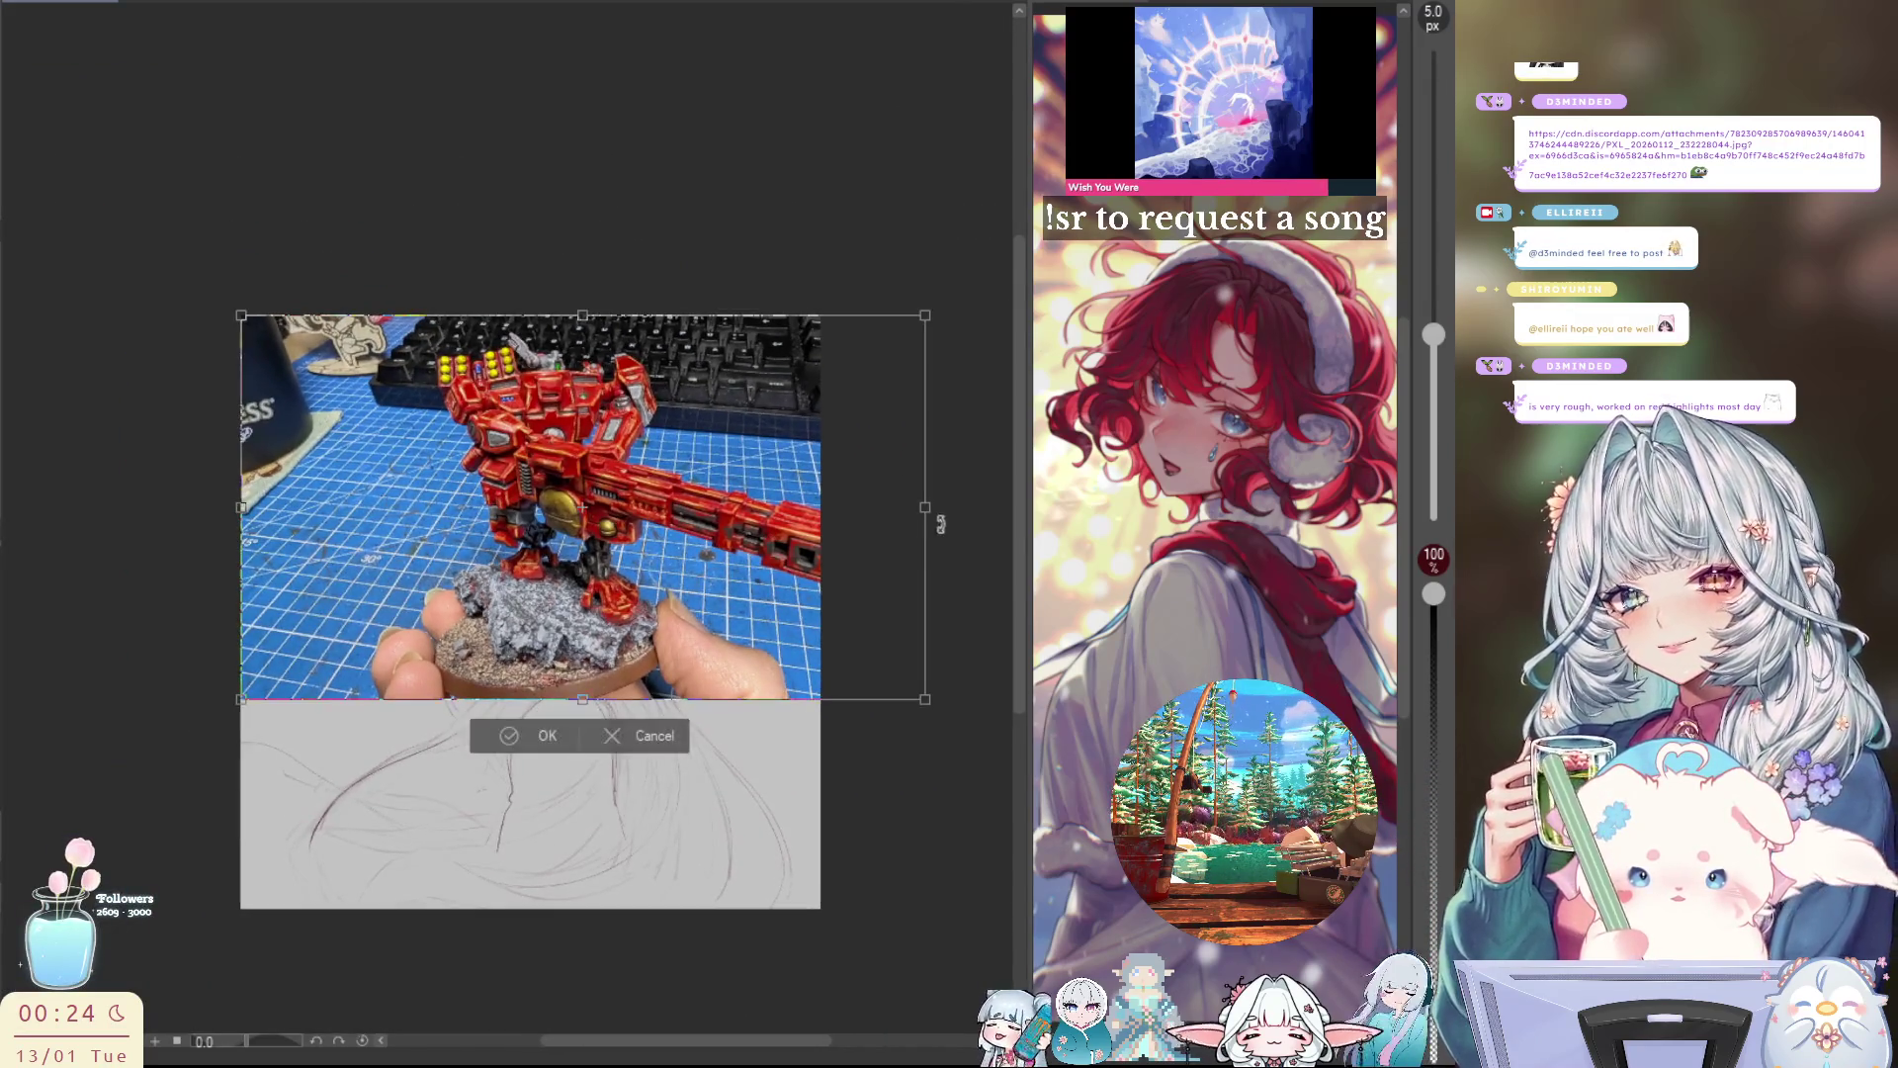
pyautogui.moveTo(940, 523)
pyautogui.mouseDown()
pyautogui.moveTo(851, 530)
pyautogui.moveTo(846, 549)
pyautogui.mouseUp()
pyautogui.press('Return')
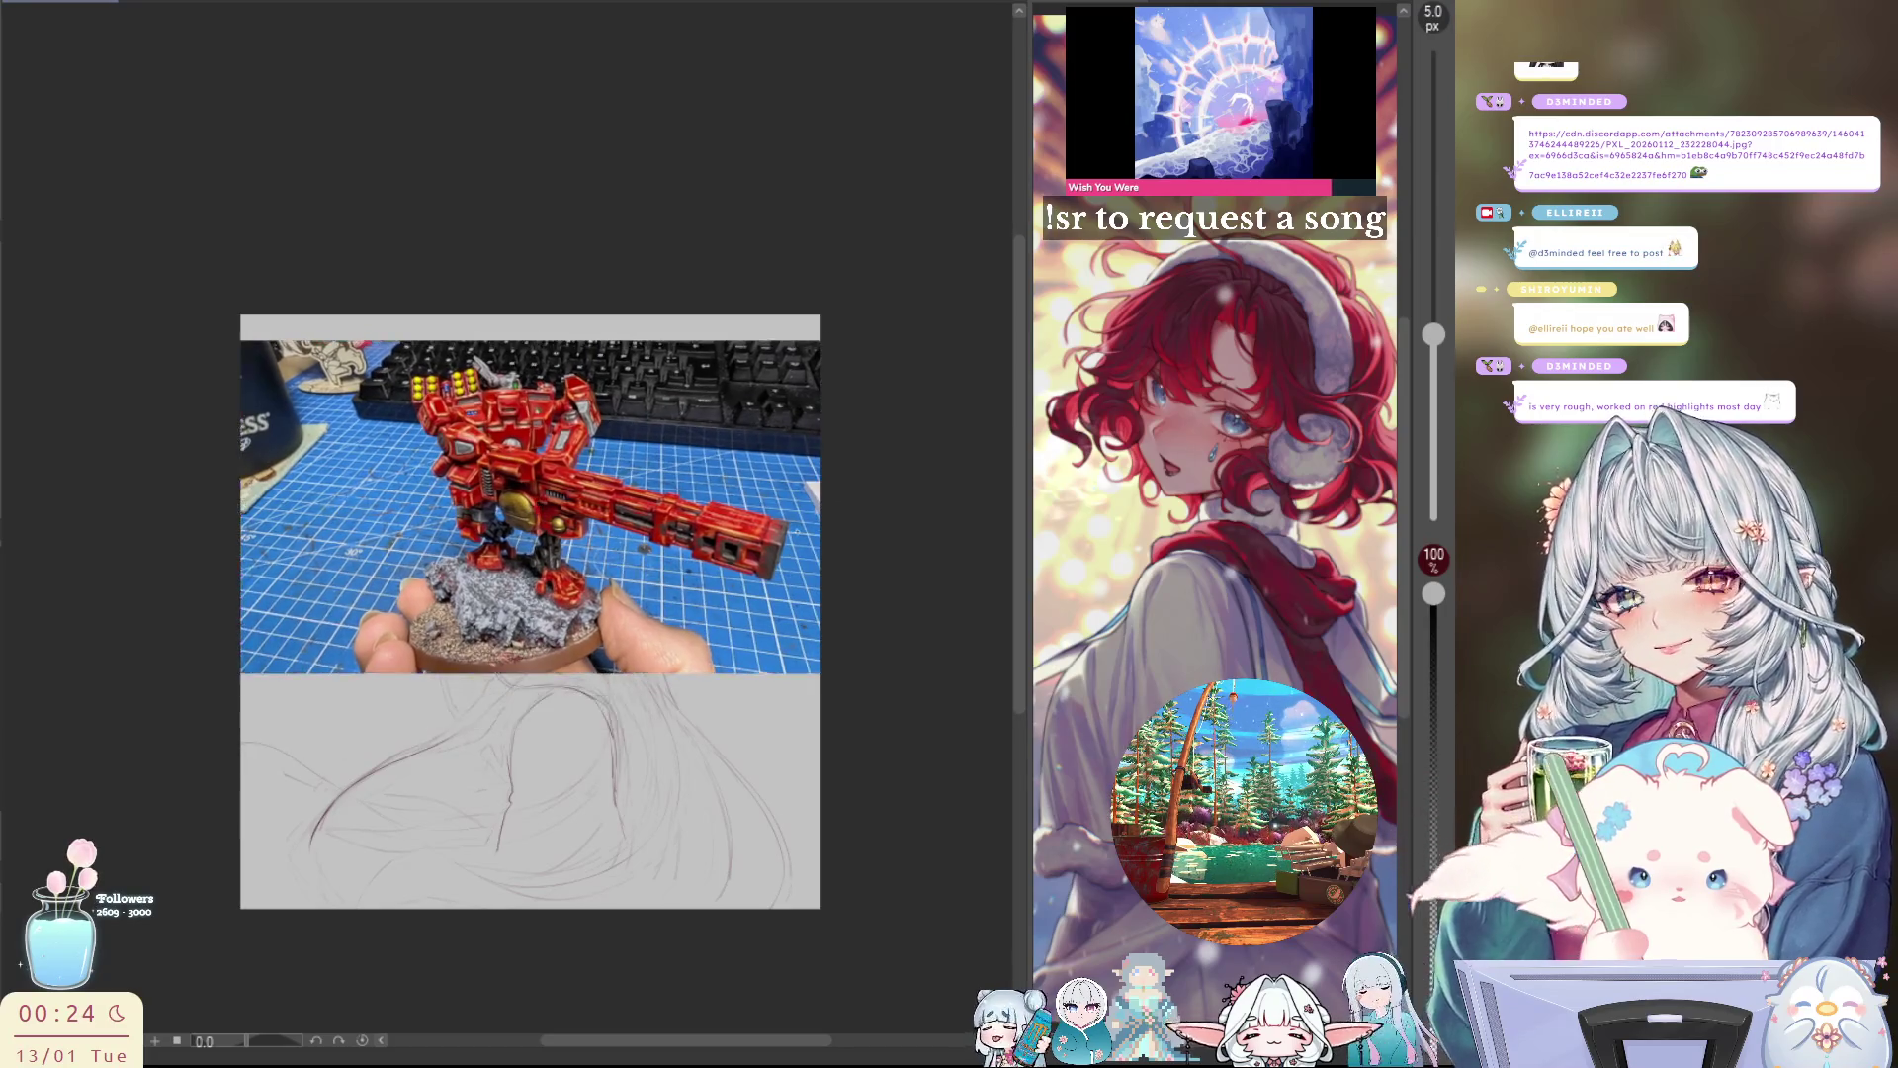
pyautogui.hotkey('ctrl', 't')
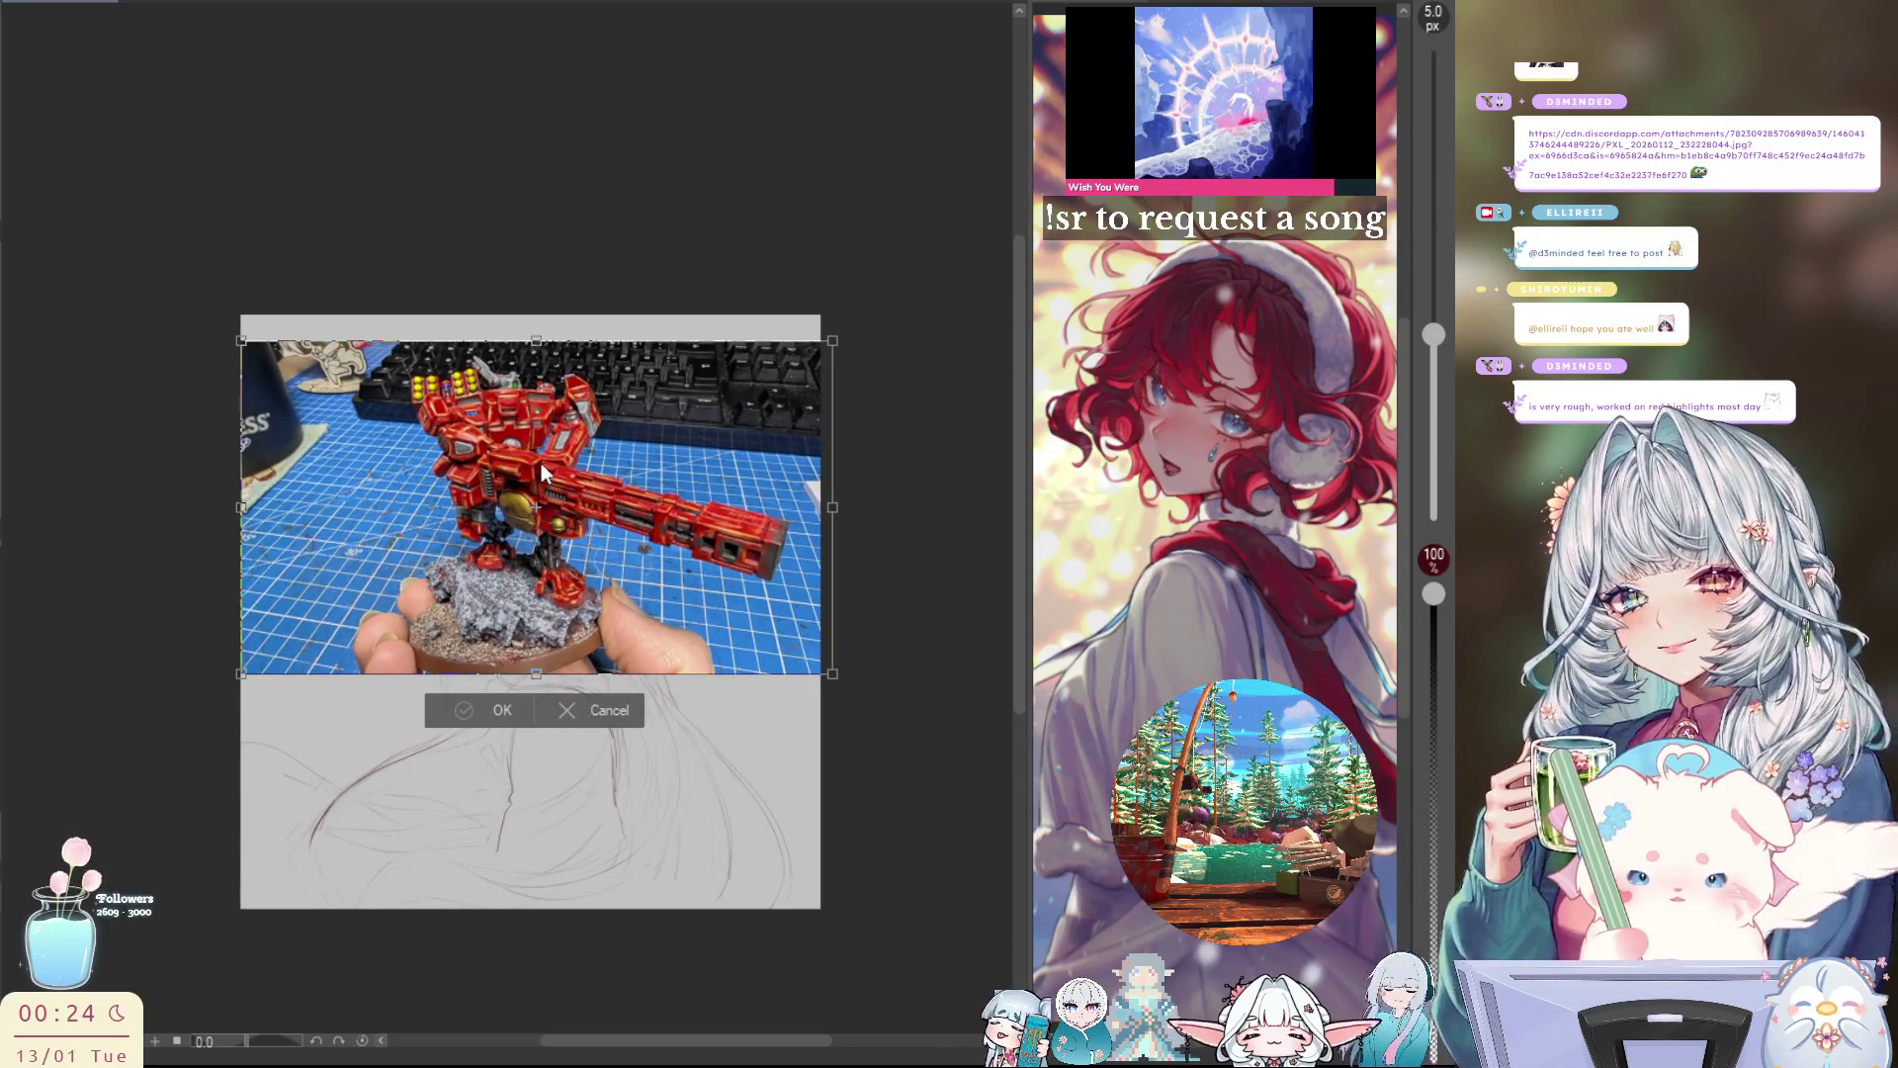
# Step: Commit the red robot miniature photo over the hat sketch and zoom in on its detail
pyautogui.press('Return')
pyautogui.scroll(5, 542, 473)
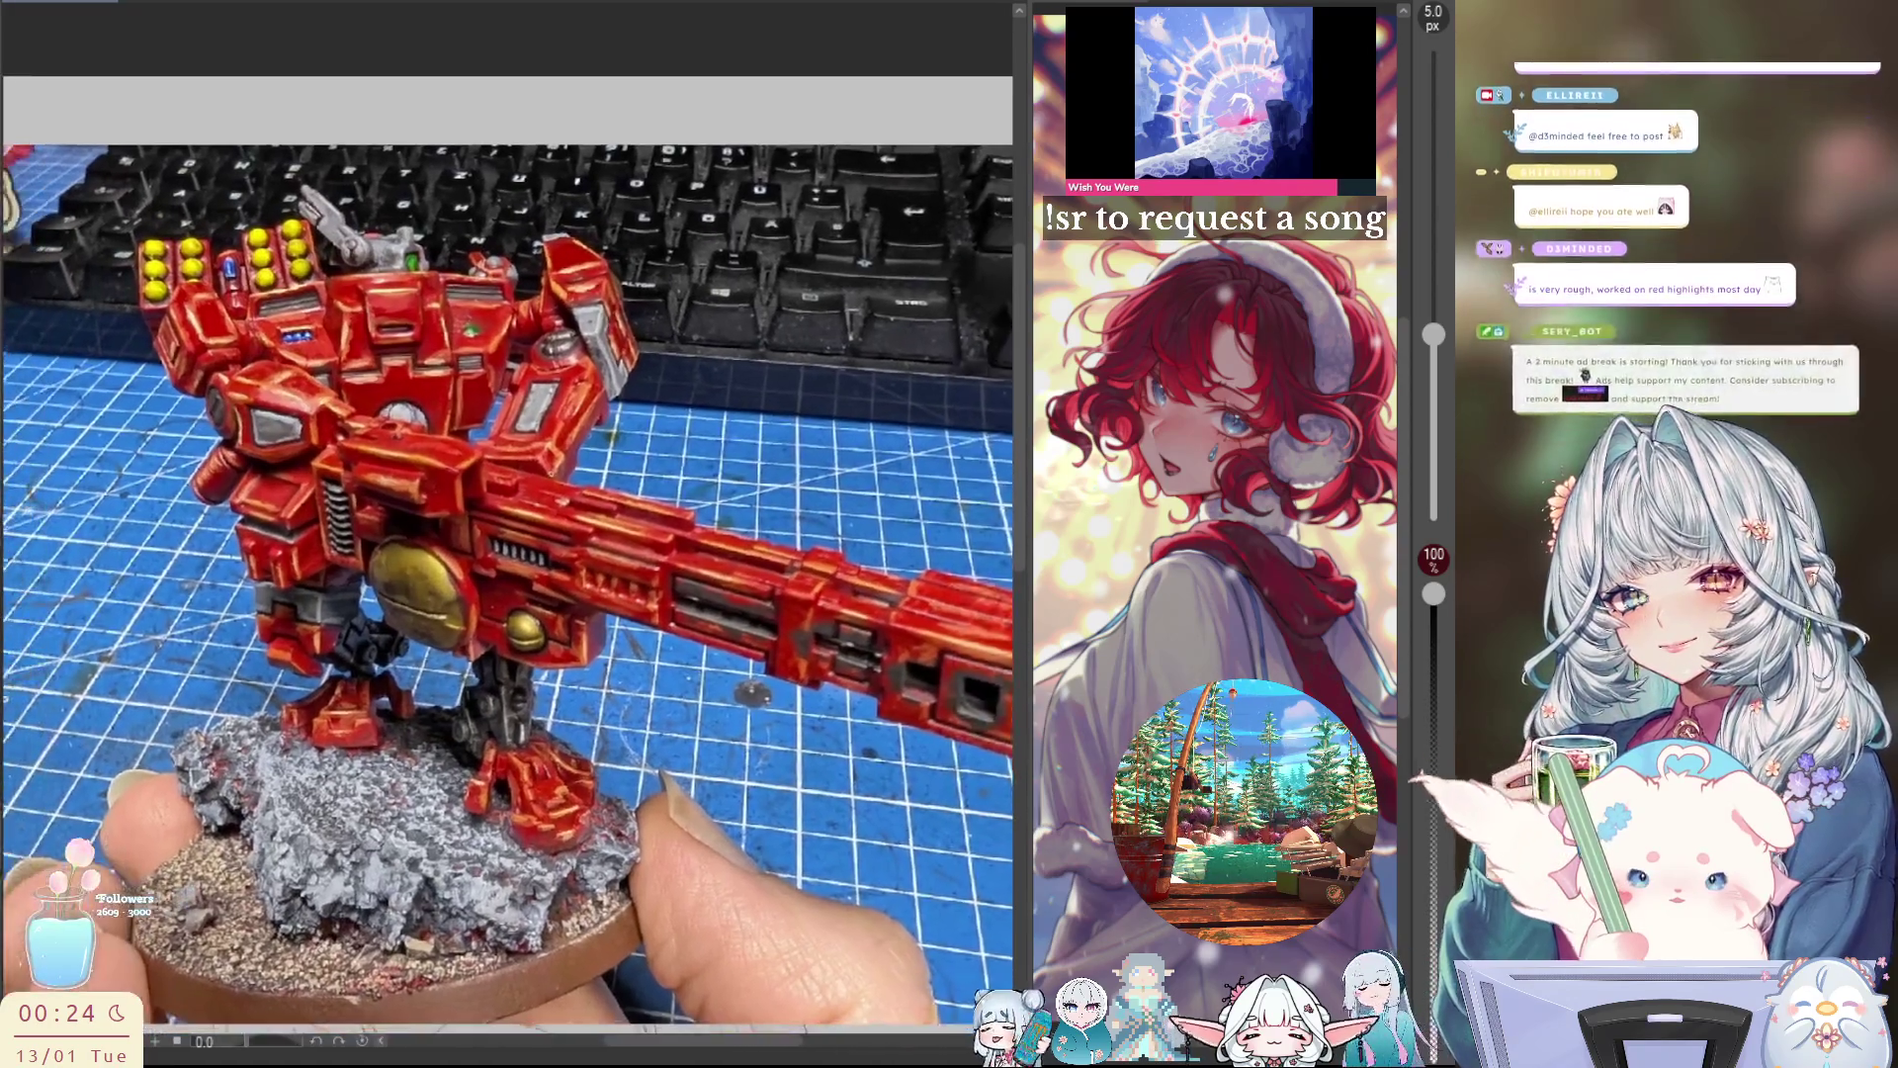
pyautogui.hotkey('ctrl', 'z')
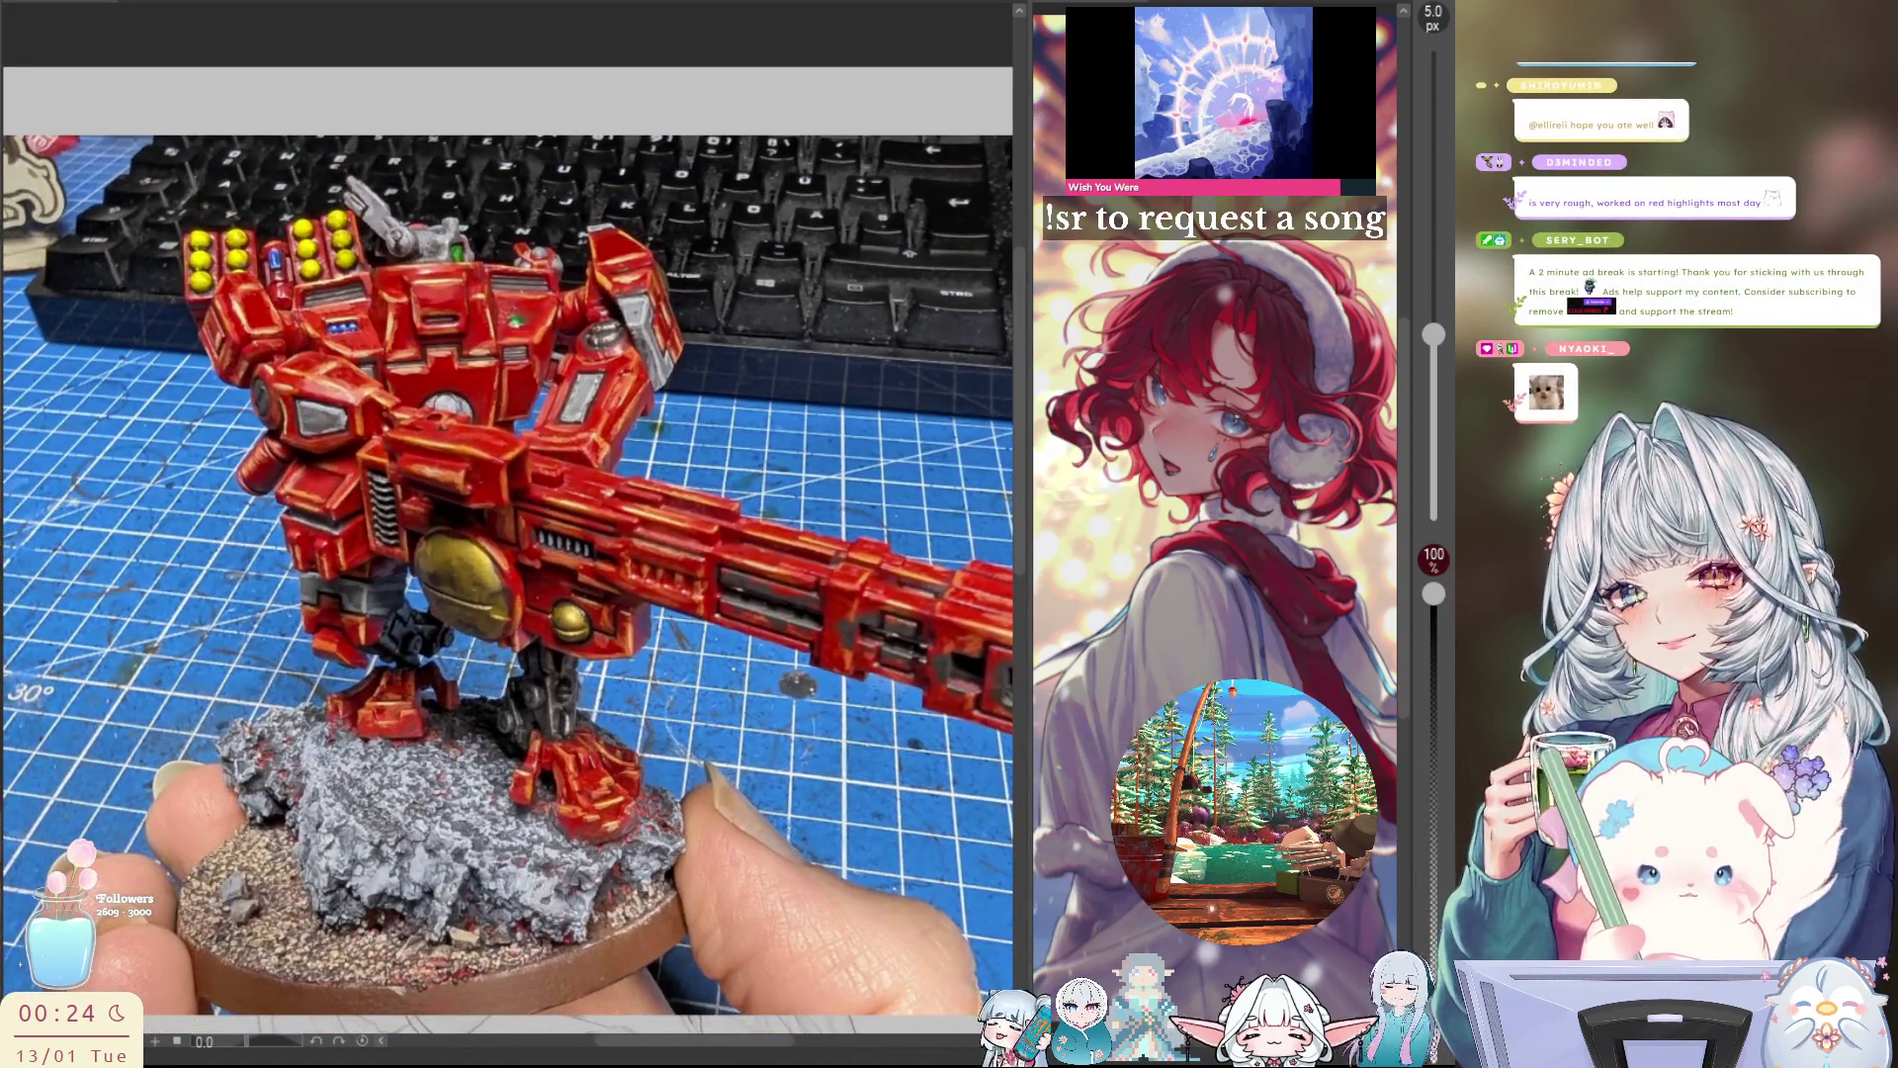